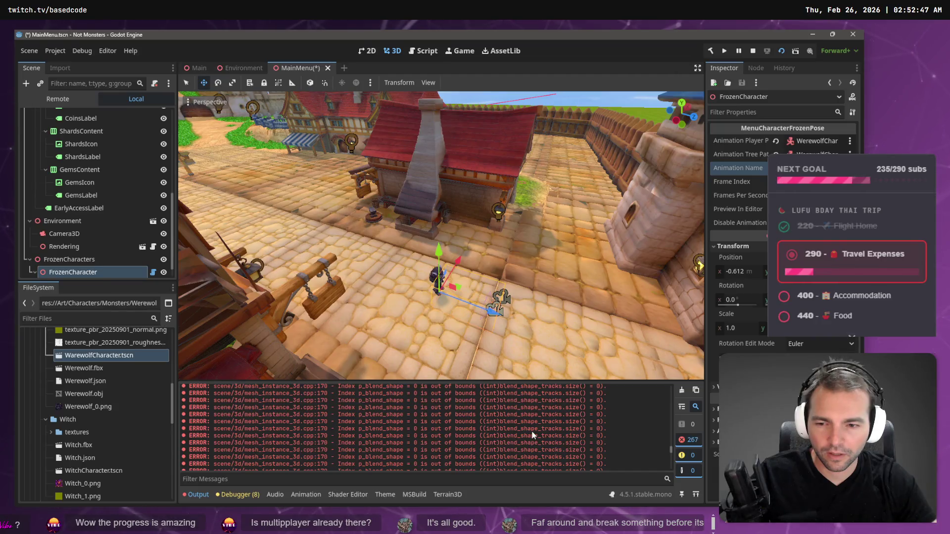
# Save the scene, clear the Output log, and reopen MainMenu.tscn found by searching 'MainMen'
pyautogui.hotkey('ctrl', 's')
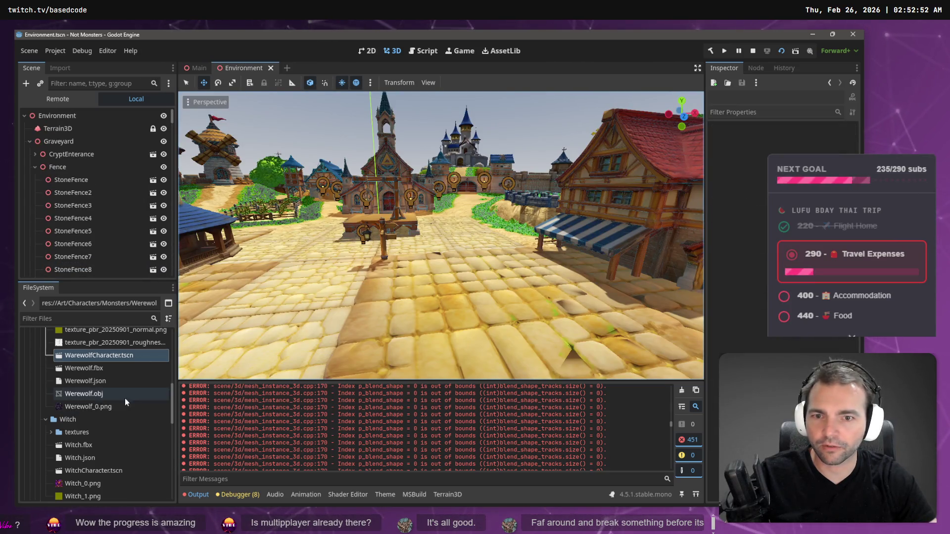
pyautogui.click(79, 319)
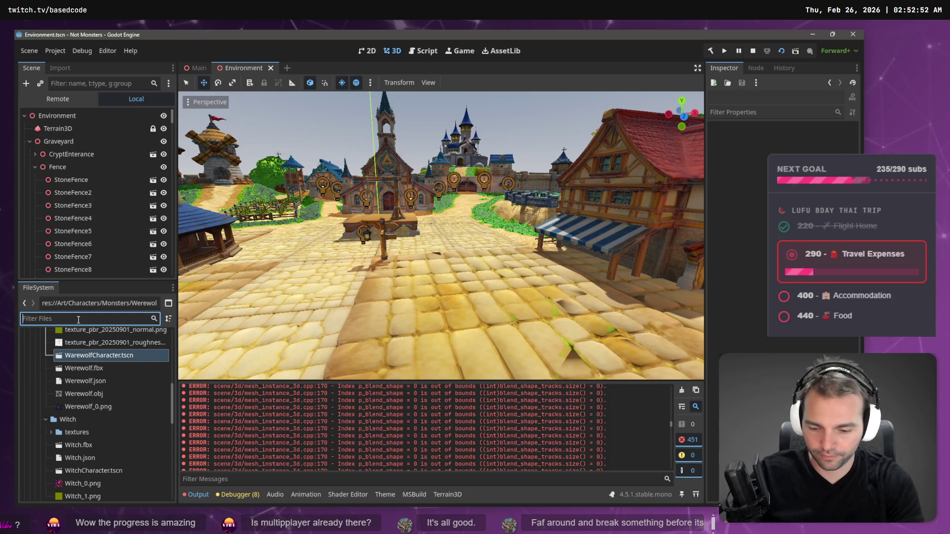
pyautogui.write('MainMen')
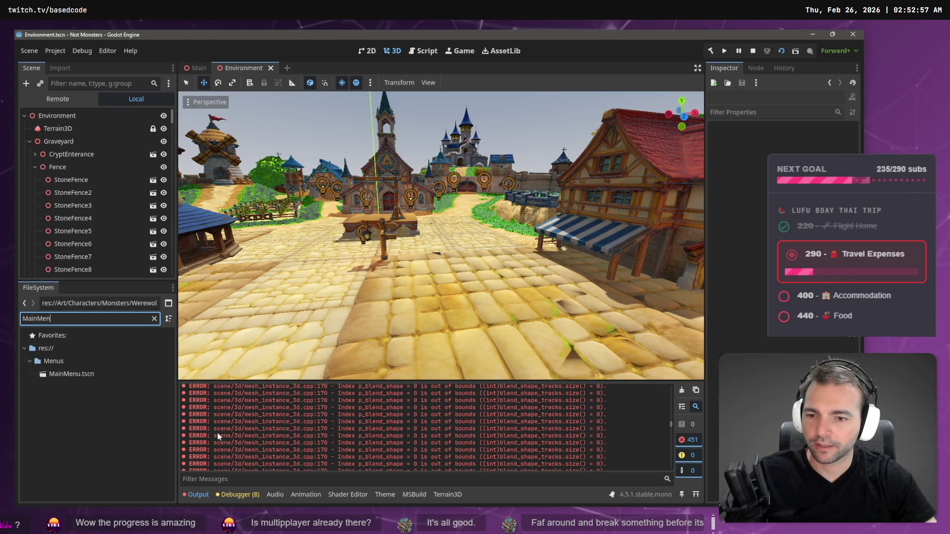
pyautogui.click(681, 390)
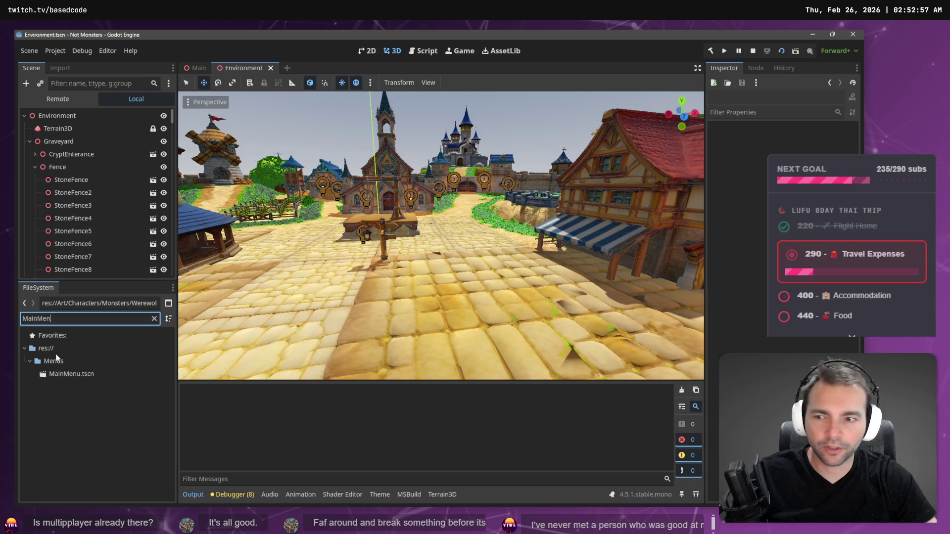
pyautogui.doubleClick(65, 374)
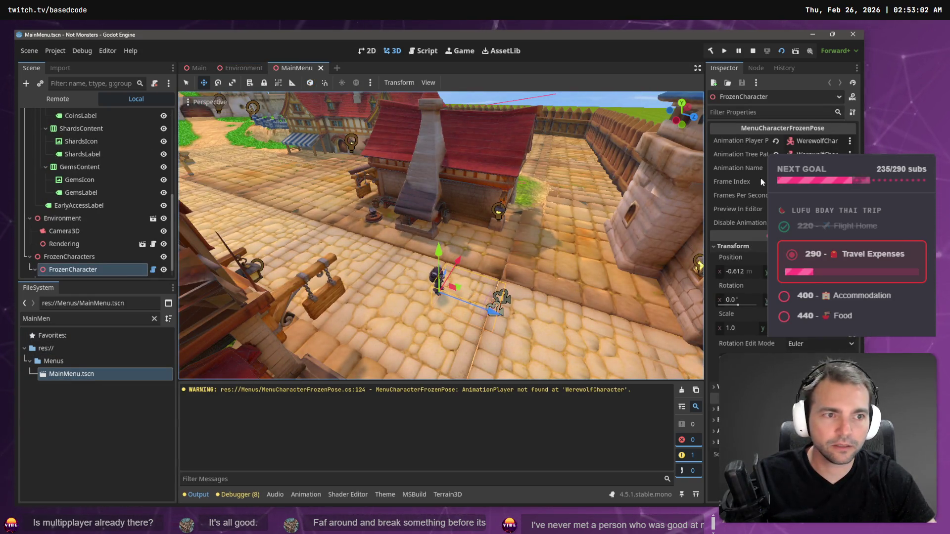
# Set FrozenCharacter's Animation Name to an Armature animation
pyautogui.click(738, 168)
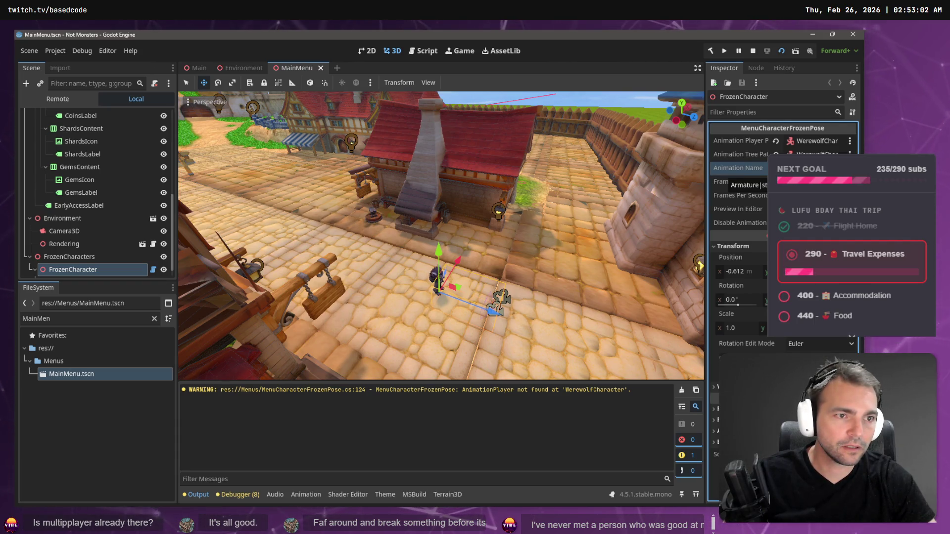
pyautogui.press('Return')
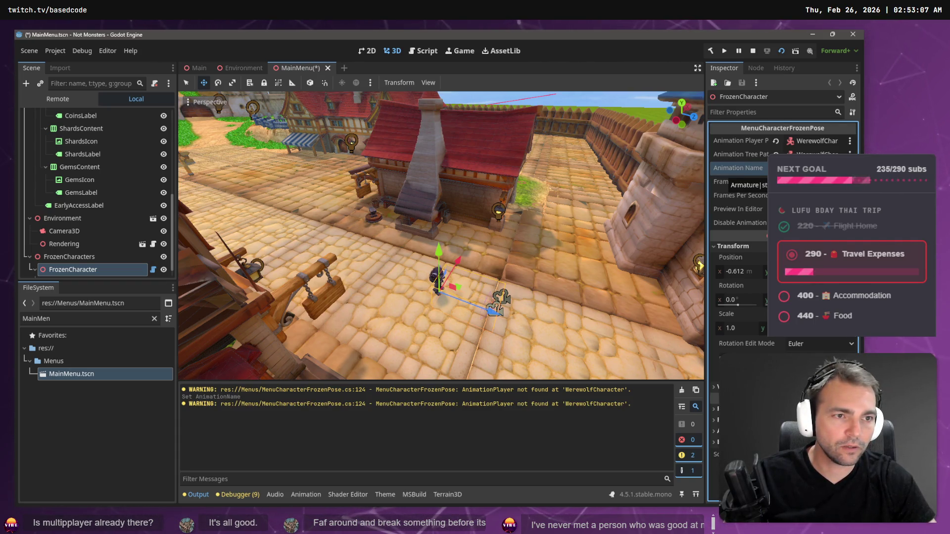
pyautogui.press('Escape')
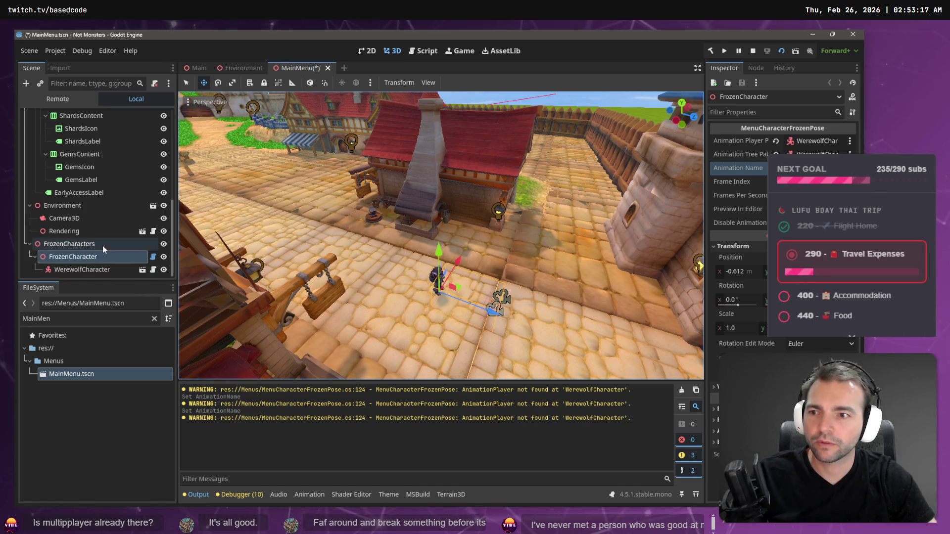
# Open the WerewolfCharacter scene in the editor and screenshot its node tree
pyautogui.click(116, 270)
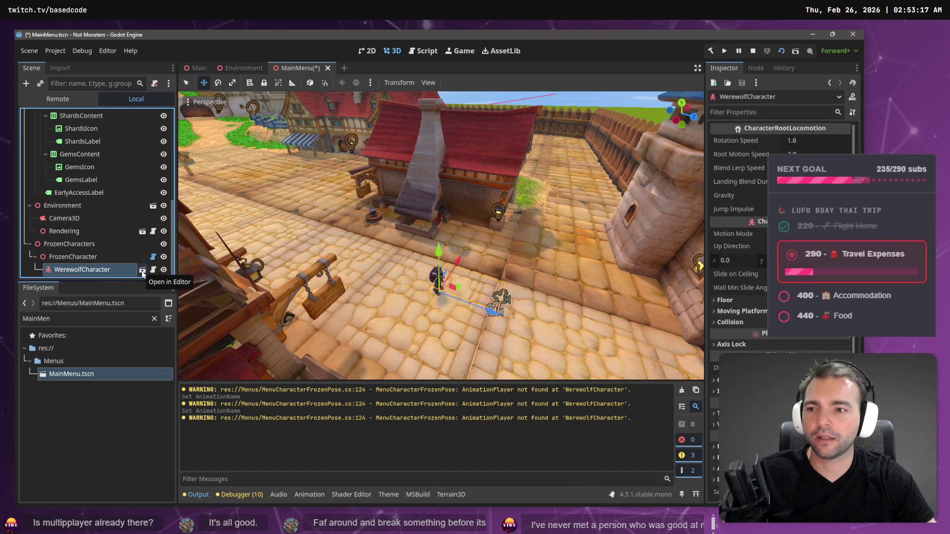
pyautogui.click(143, 270)
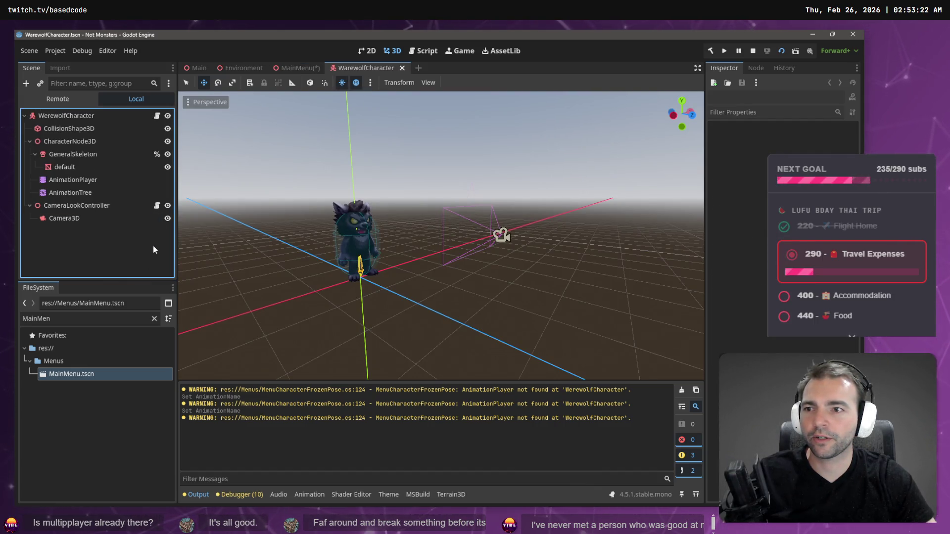
pyautogui.press('super+shift+s')
pyautogui.moveTo(20, 108); pyautogui.dragTo(174, 230)
# Dictate a Codex message in VS Code and attach the node-tree screenshot
pyautogui.hotkey('alt', 'Tab')
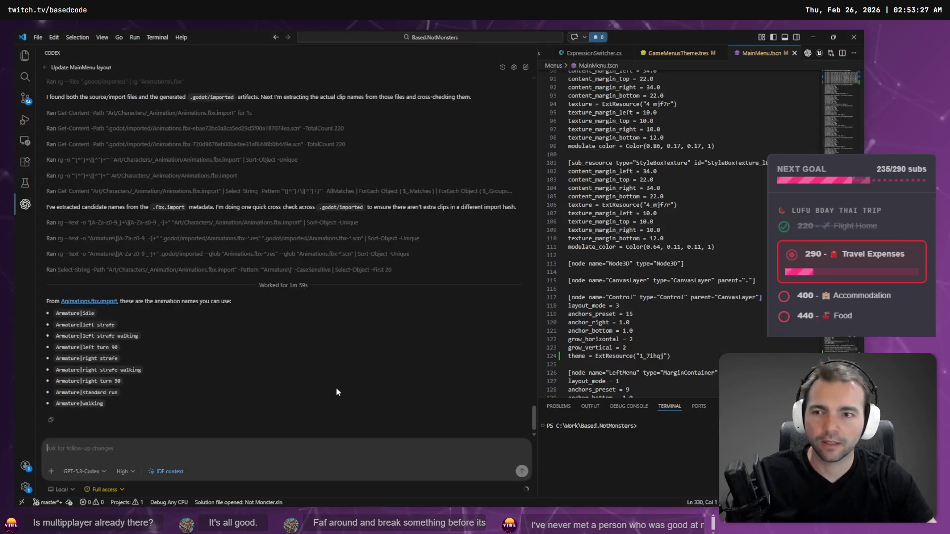
pyautogui.press('super+h')
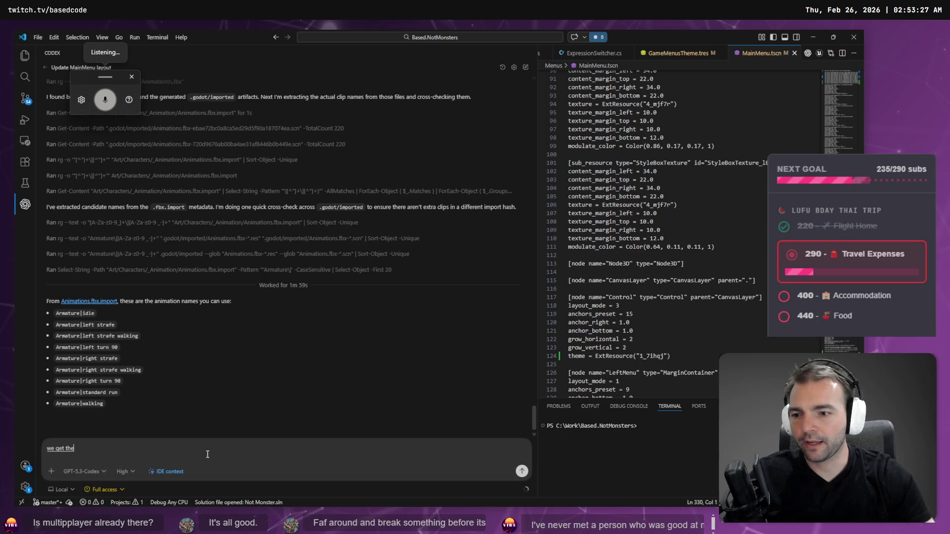
pyautogui.hotkey('ctrl', 'v')
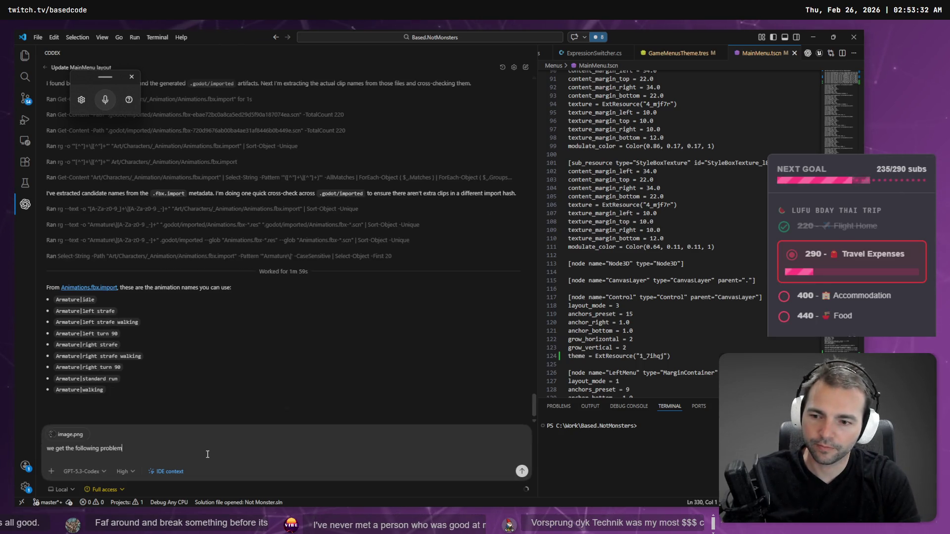
pyautogui.hotkey('alt', 'Tab')
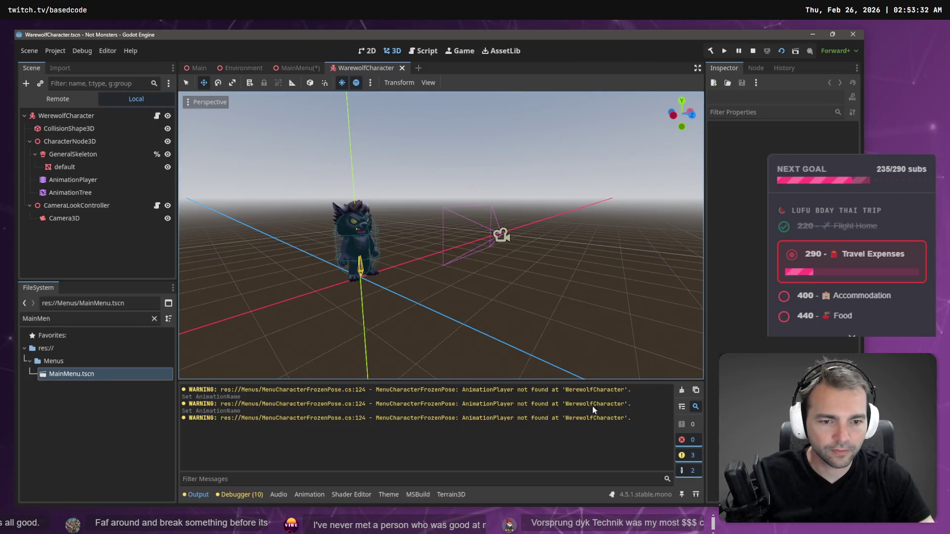
pyautogui.hotkey('alt', 'Tab')
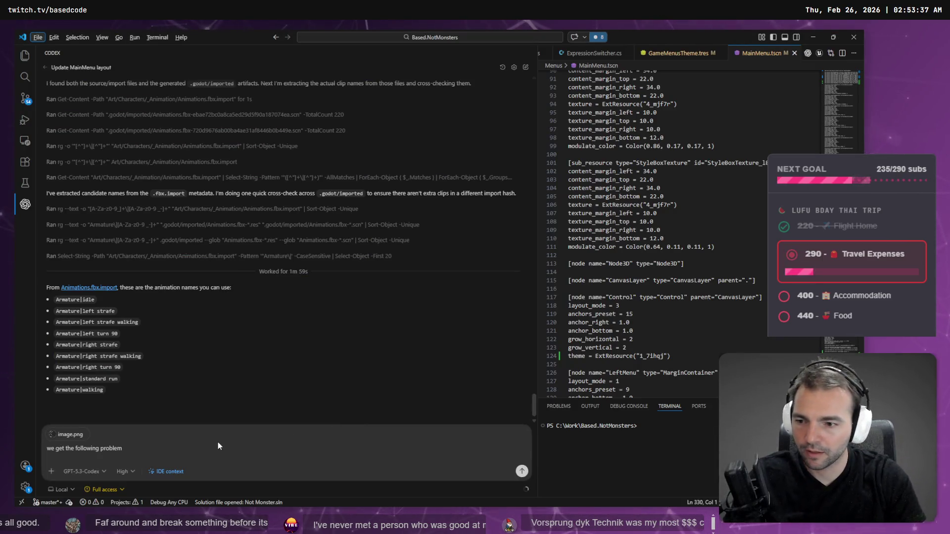
# Add a colon and a quoted line with the copied p_blend_shape error text from clipboard history
pyautogui.write(':')
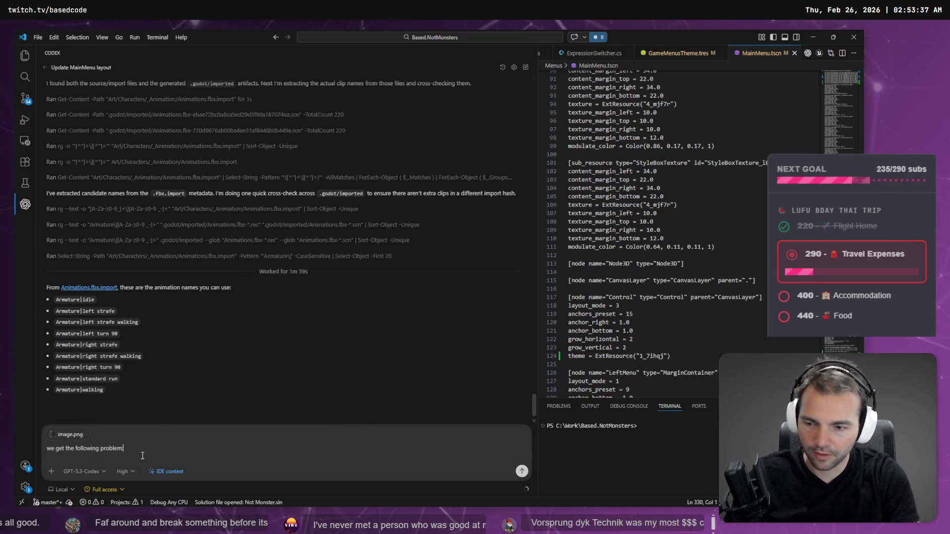
pyautogui.hotkey('shift', 'Return')
pyautogui.write('>')
pyautogui.press('super+v')
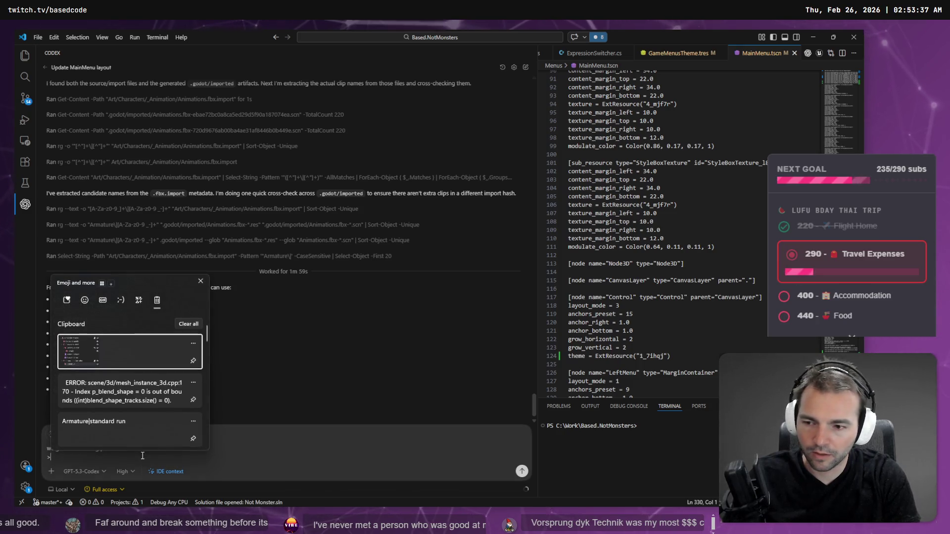
pyautogui.press('Down')
pyautogui.press('Down')
pyautogui.press('Up')
pyautogui.press('Return')
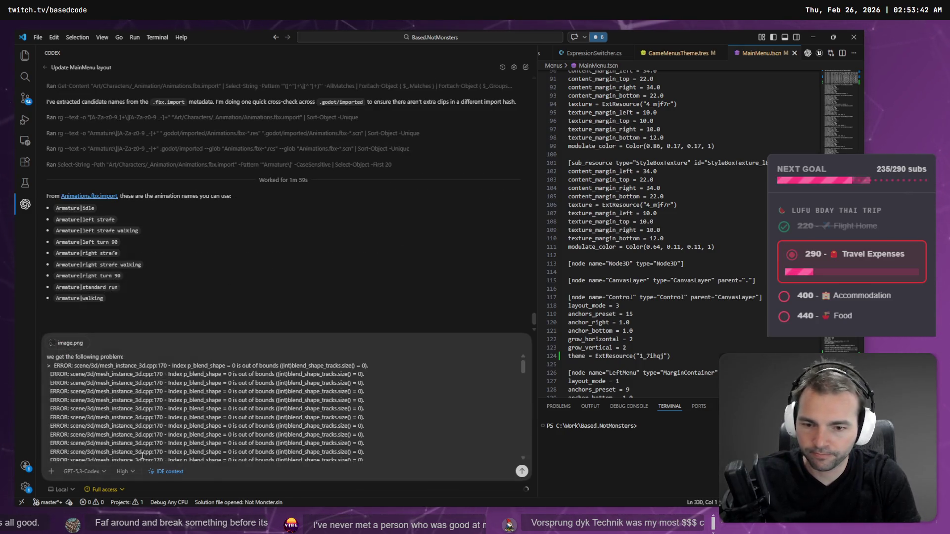
pyautogui.hotkey('shift', 'Return')
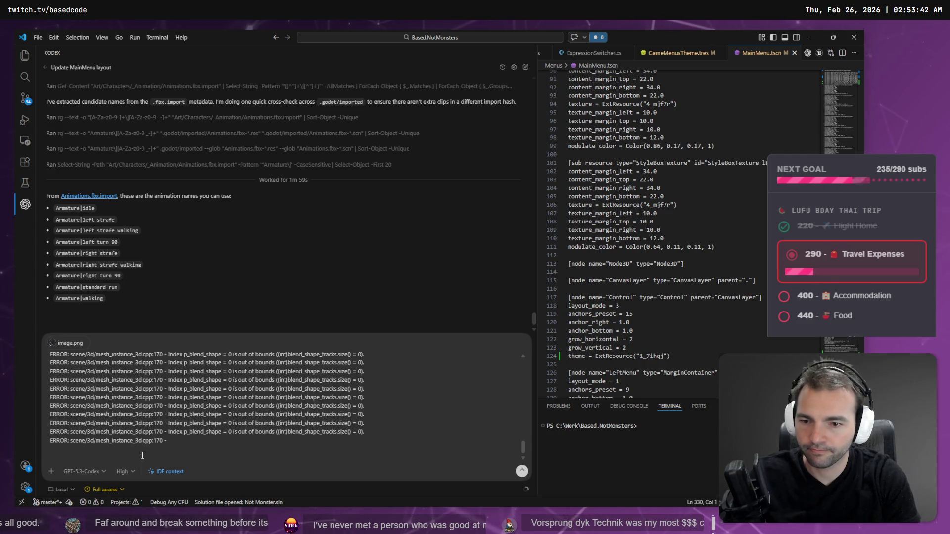
# Delete the pasted error lines from the message and return to Godot
pyautogui.scroll(5, 143, 456)
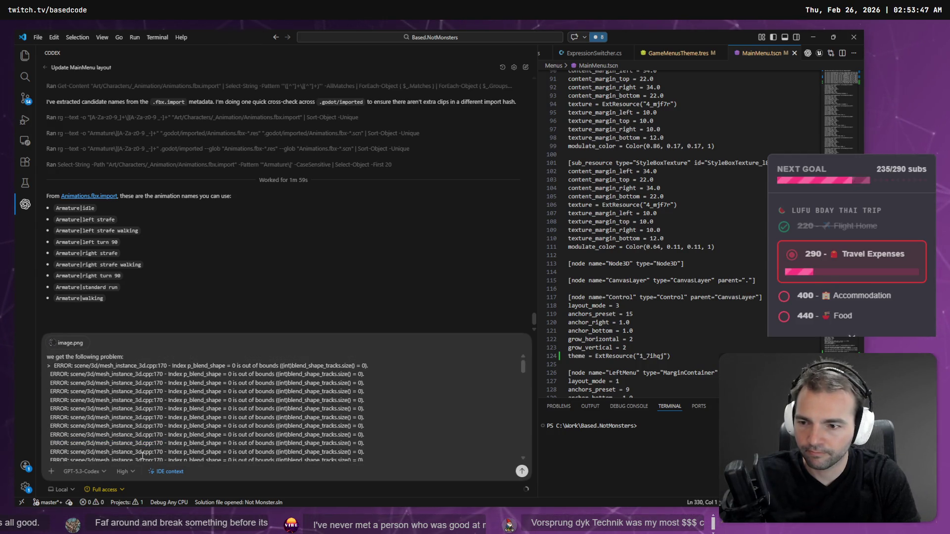
pyautogui.hotkey('ctrl', 'shift', 'End')
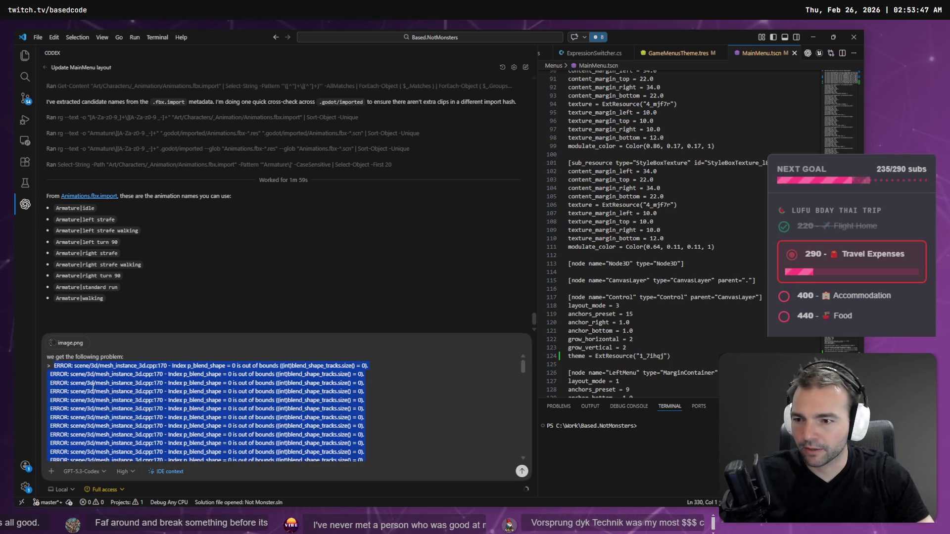
pyautogui.press('BackSpace')
pyautogui.hotkey('alt', 'Tab')
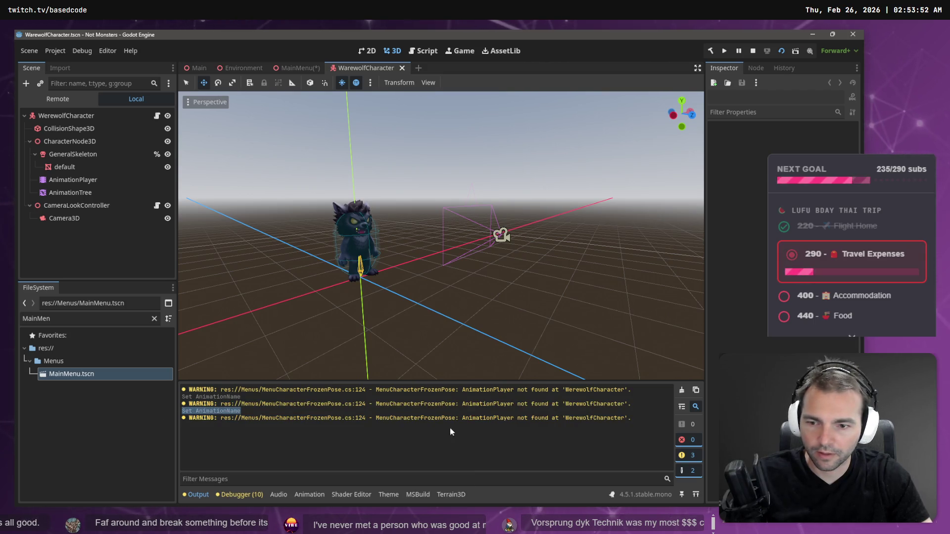
# Send Codex the copied AnimationPlayer-not-found warning with a dictated explanation
pyautogui.moveTo(631, 418); pyautogui.dragTo(180, 411)
pyautogui.hotkey('ctrl', 'c')
pyautogui.hotkey('alt', 'Tab')
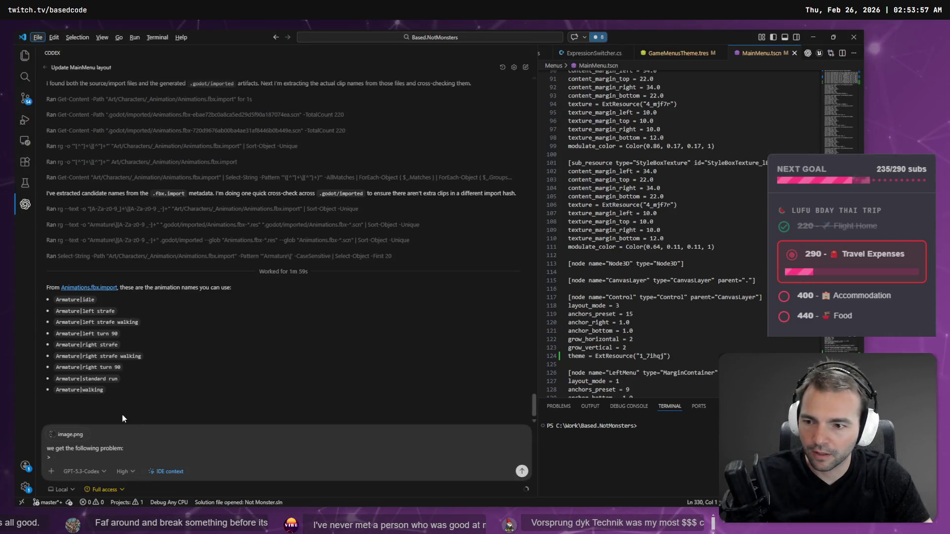
pyautogui.hotkey('ctrl', 'v')
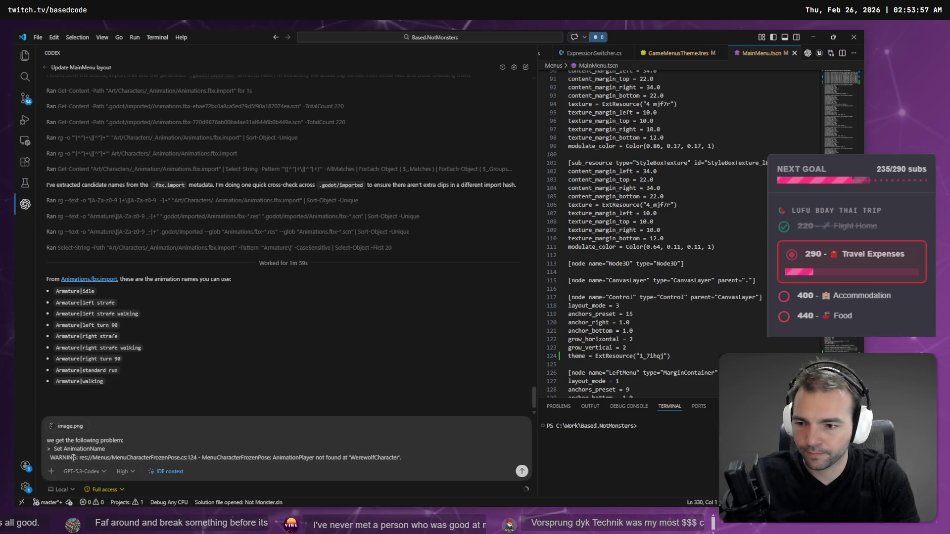
pyautogui.write('>')
pyautogui.hotkey('shift', 'Return')
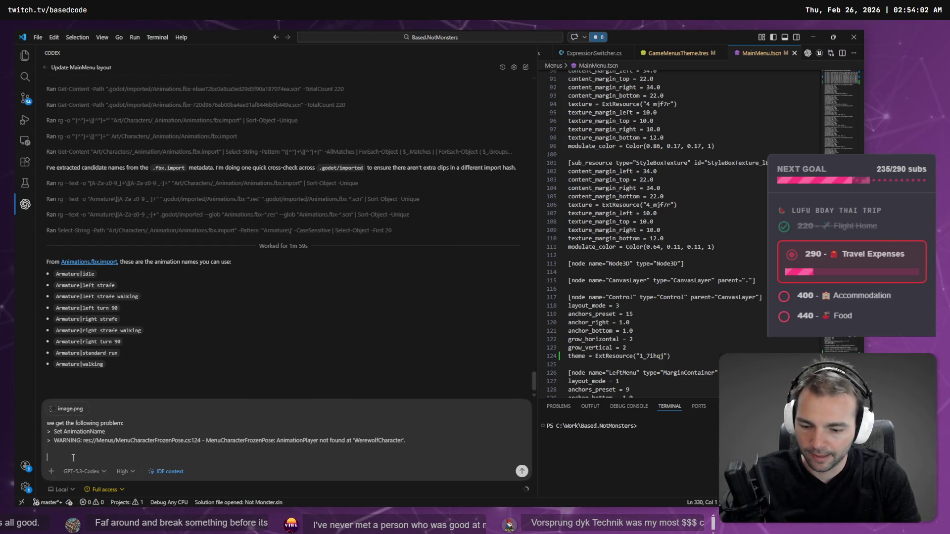
pyautogui.press('super+h')
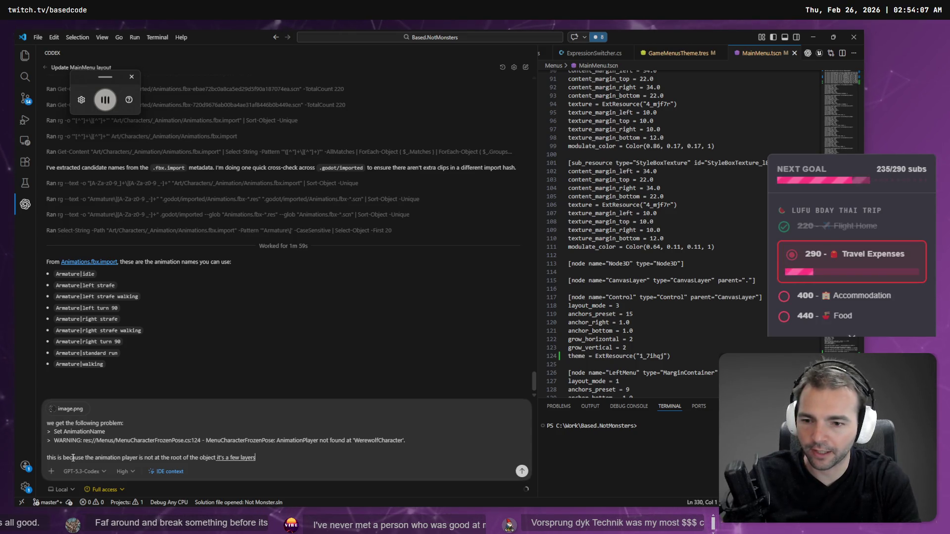
pyautogui.write('down as seen in the image.')
pyautogui.press('Return')
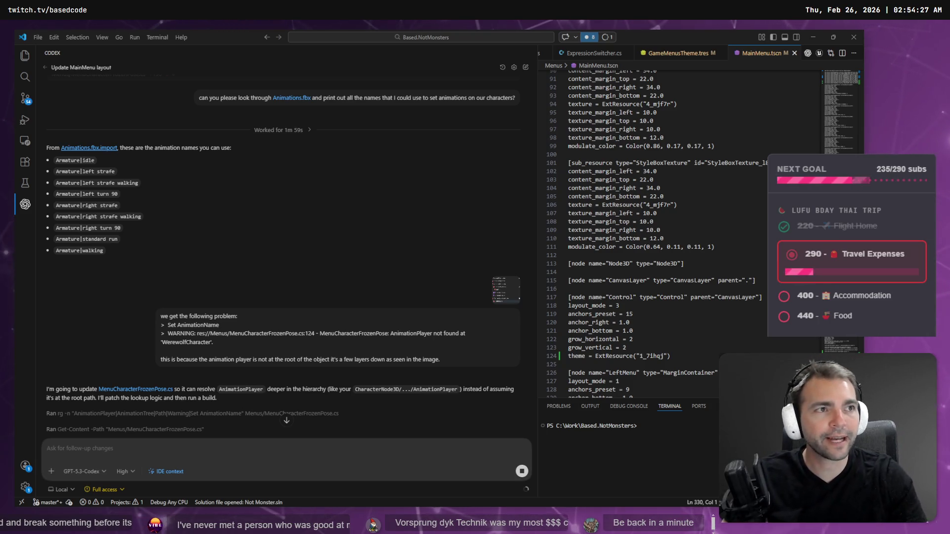
# Maximize the Not Monsters GDD and read through to the 6. Combat System section
pyautogui.hotkey('alt', 'Tab')
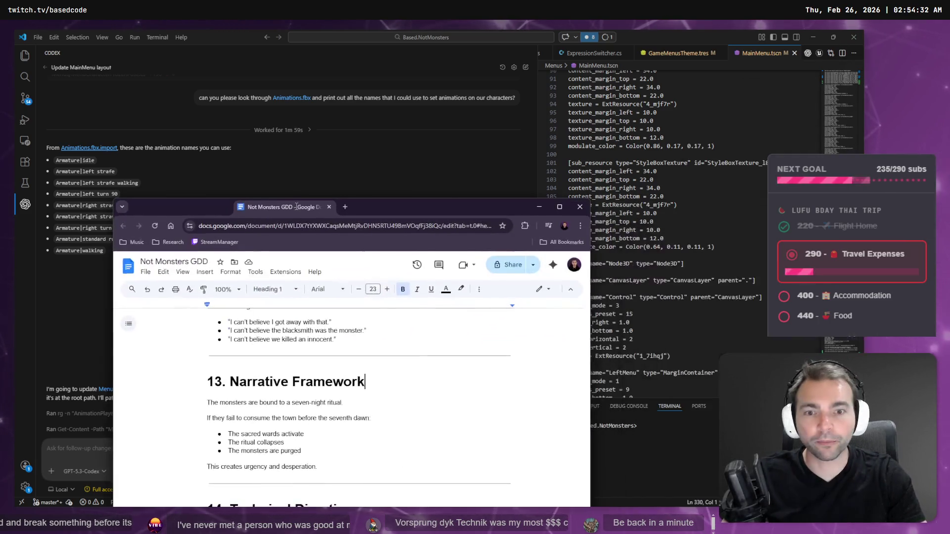
pyautogui.doubleClick(343, 210)
pyautogui.scroll(10, 343, 210)
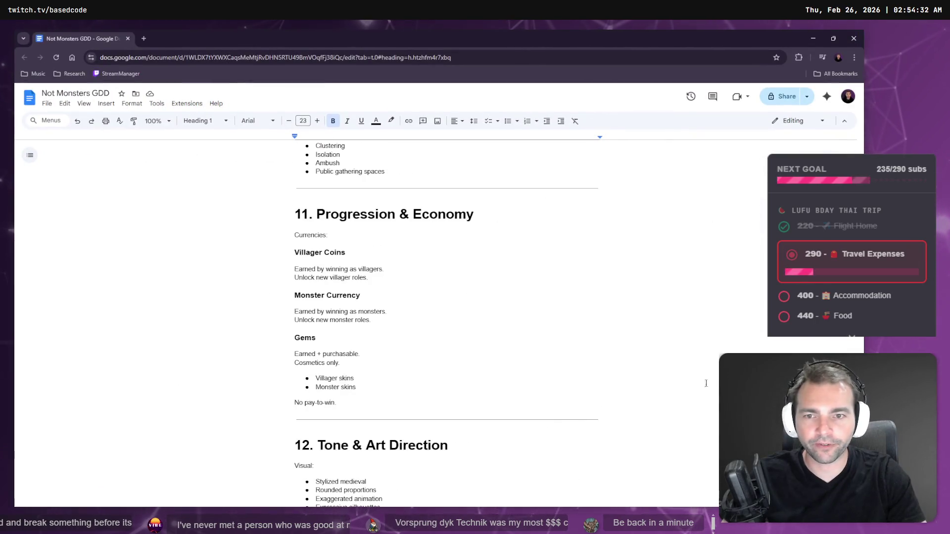
pyautogui.scroll(20, 393, 332)
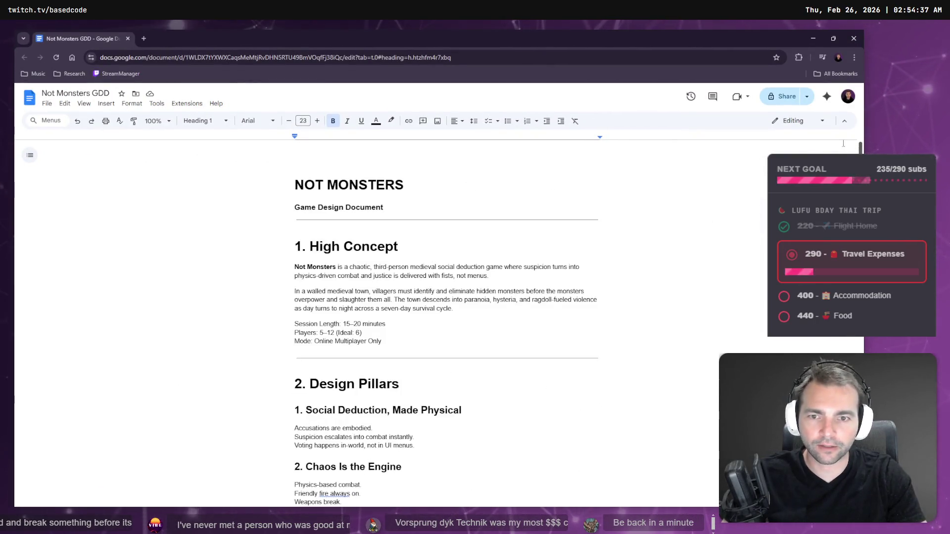
pyautogui.scroll(-15, 488, 337)
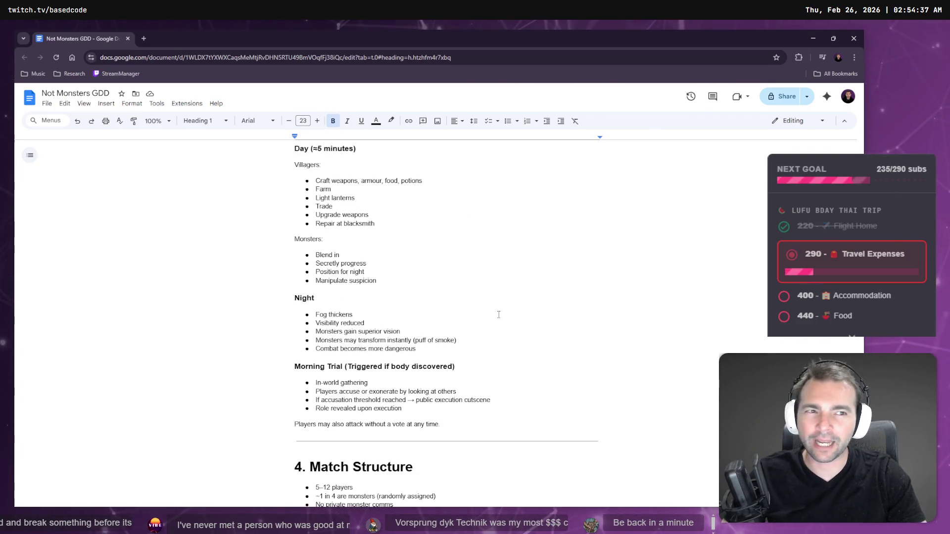
pyautogui.scroll(-10, 415, 338)
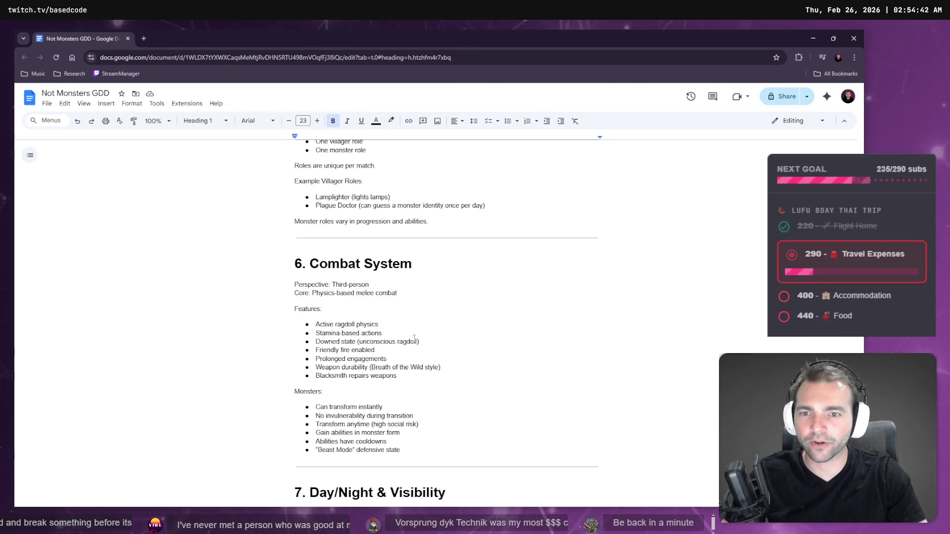
pyautogui.scroll(-2, 476, 443)
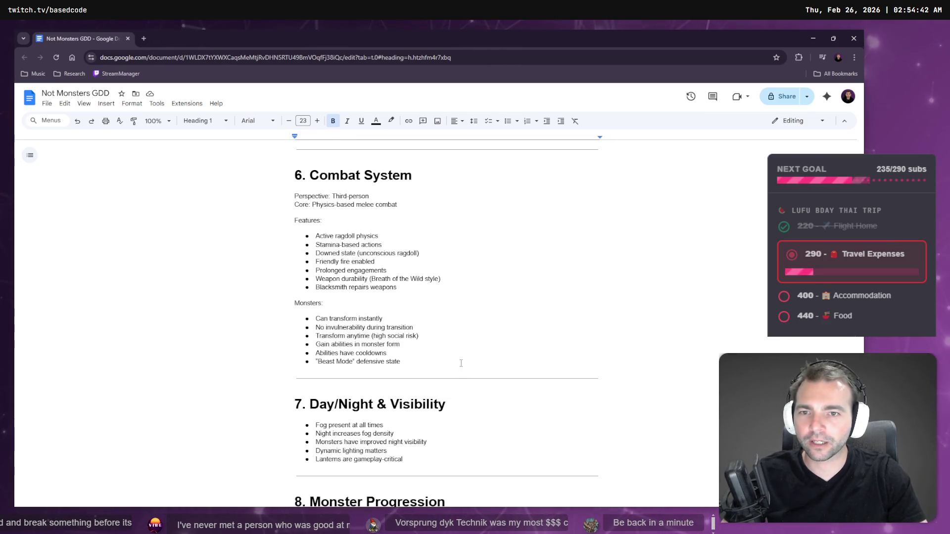
pyautogui.moveTo(461, 363)
pyautogui.mouseDown()
pyautogui.moveTo(198, 233)
pyautogui.moveTo(198, 178)
pyautogui.moveTo(198, 204)
pyautogui.mouseUp()
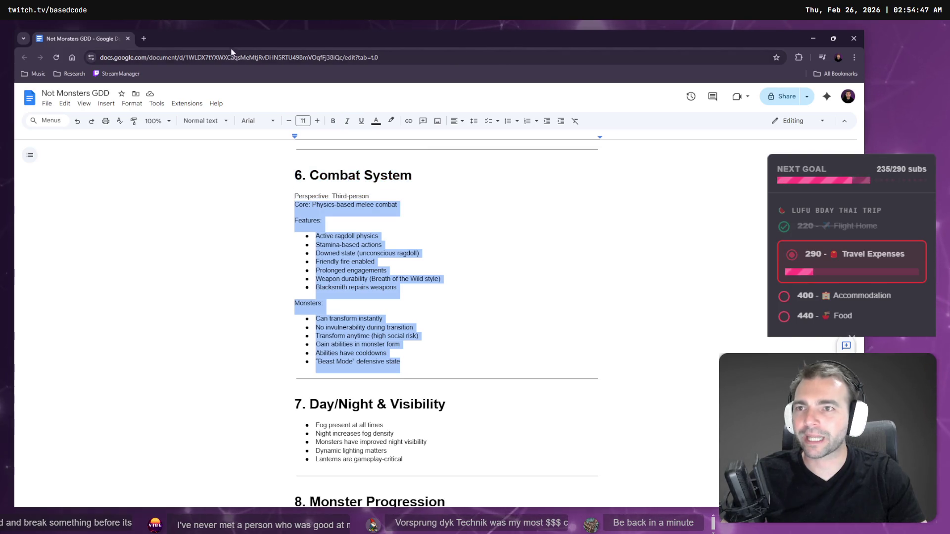
pyautogui.click(290, 162)
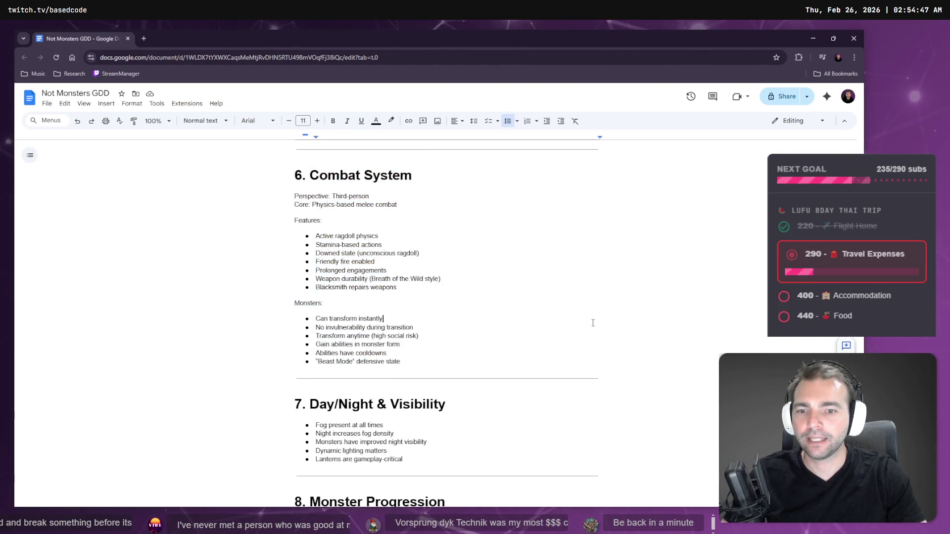
pyautogui.hotkey('alt', 'Tab')
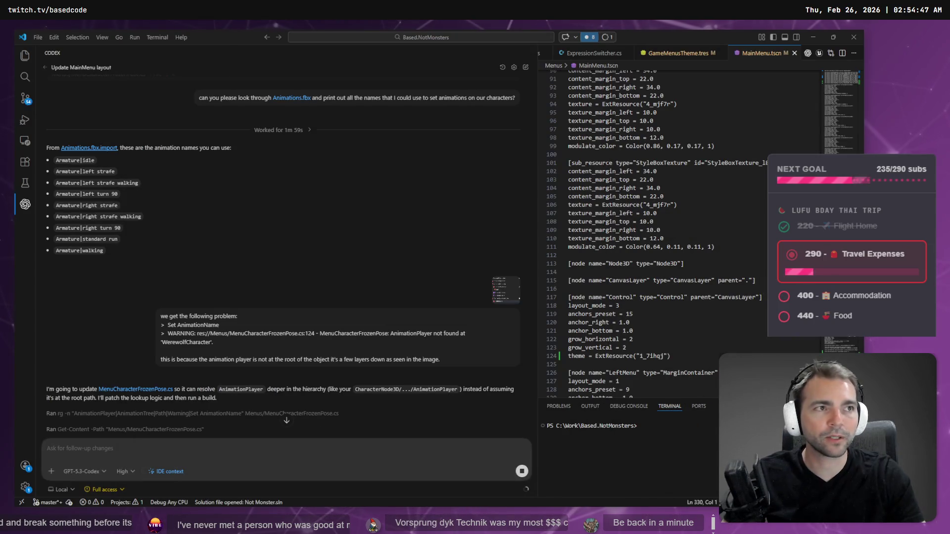
# Scroll through Codex's MenuCharacterFrozenPose.cs diff adding nested AnimationPlayer lookup
pyautogui.scroll(-4, 307, 260)
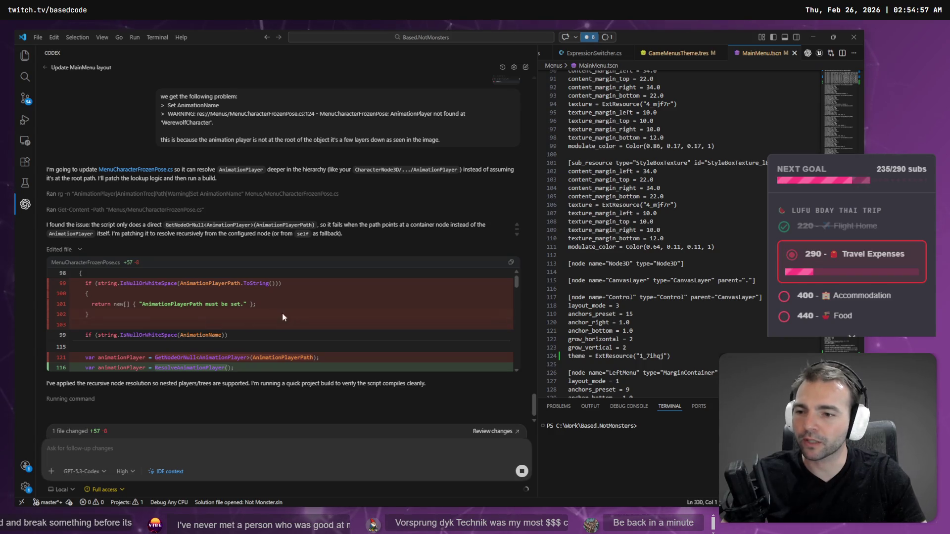
pyautogui.scroll(-10, 345, 294)
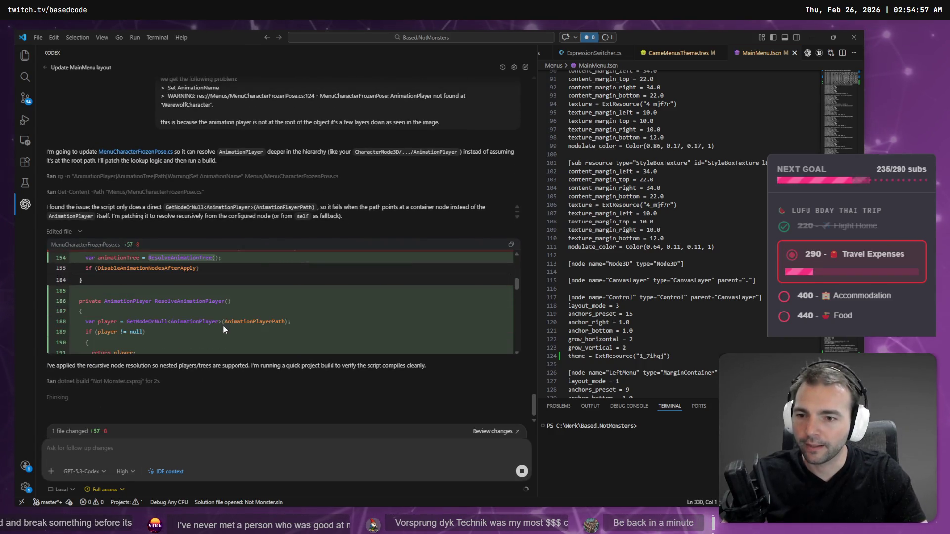
pyautogui.scroll(-5, 228, 324)
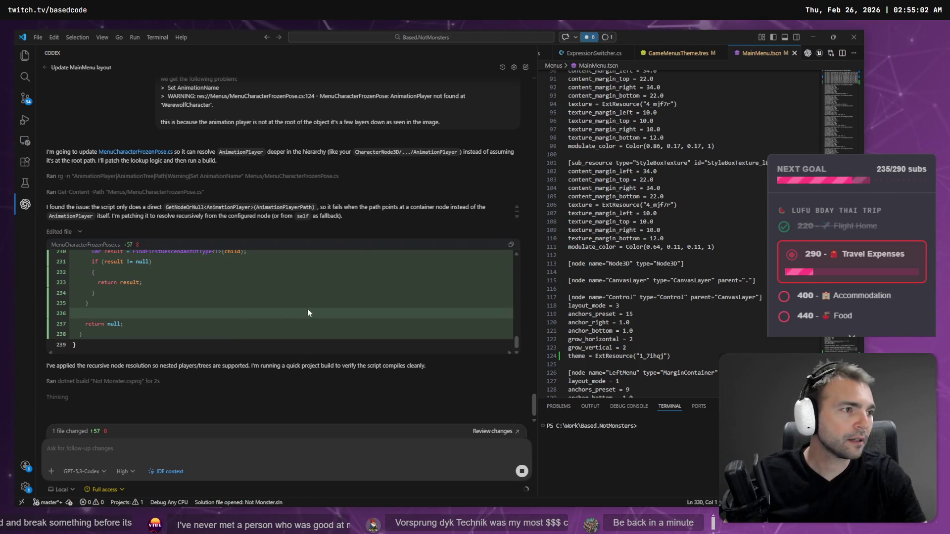
pyautogui.hotkey('alt', 'Tab')
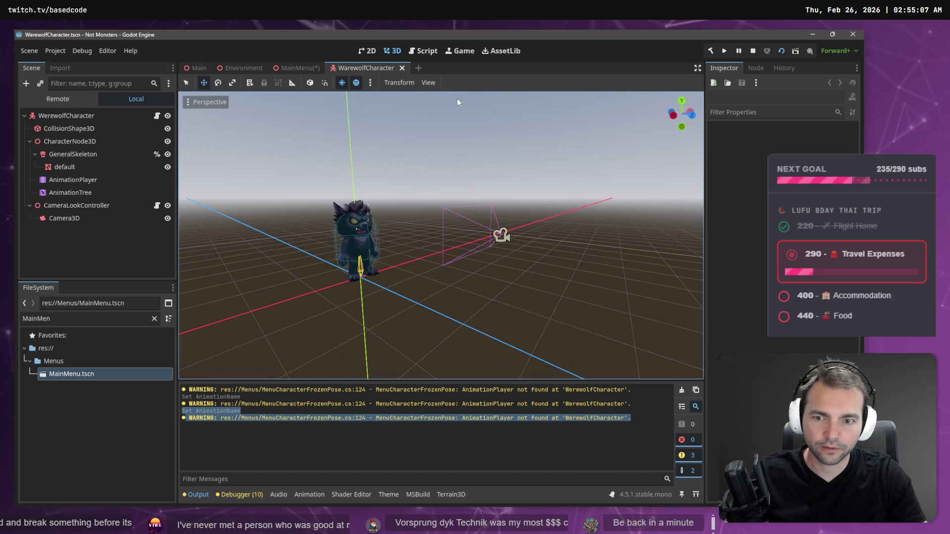
# Save the modified MainMenu scene and close its tab
pyautogui.click(301, 68)
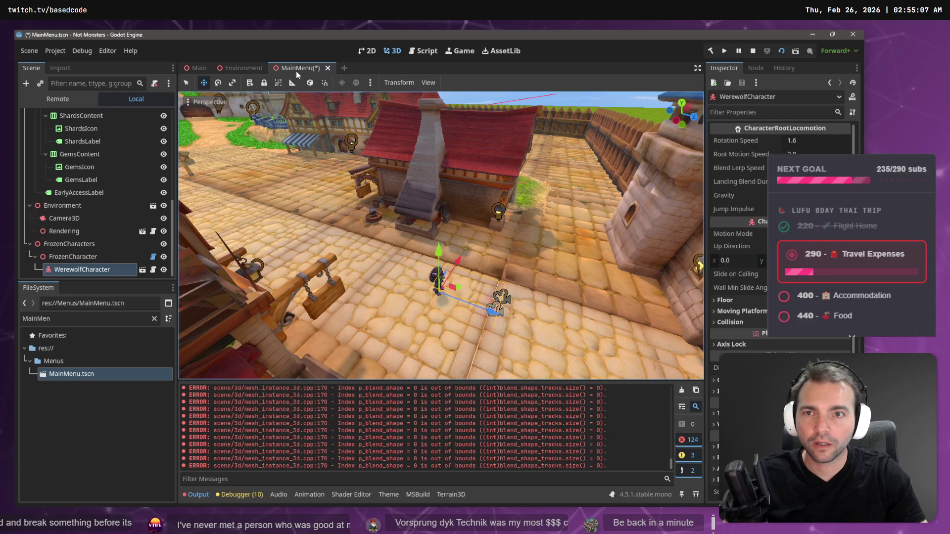
pyautogui.hotkey('ctrl', 's')
pyautogui.click(321, 68)
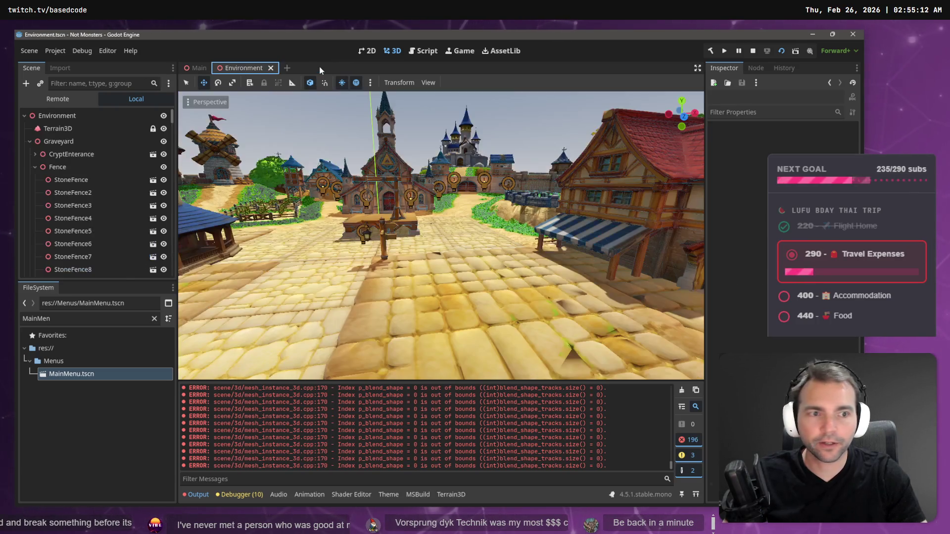
# Reopen MainMenu, clear the log, and set FrozenCharacter's Animation Name to 'Armature|standard run'
pyautogui.doubleClick(90, 374)
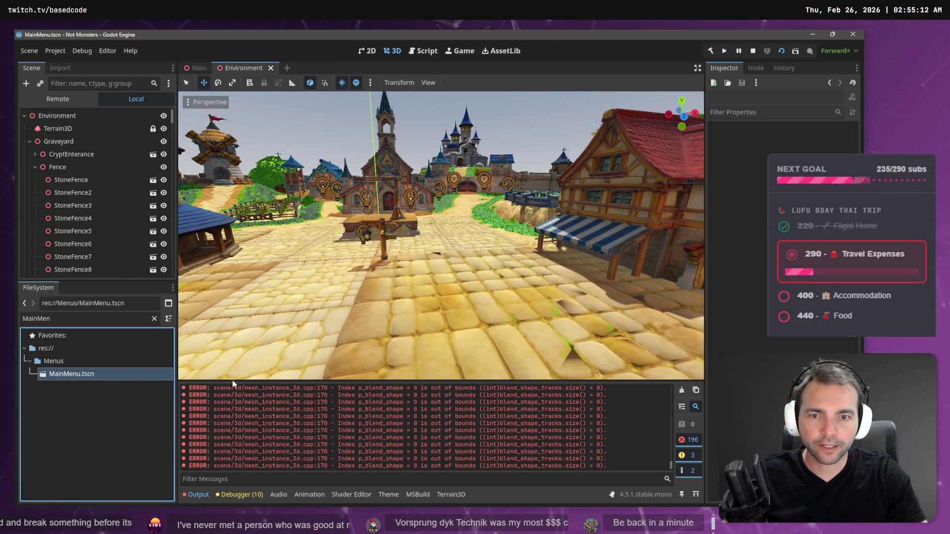
pyautogui.click(683, 391)
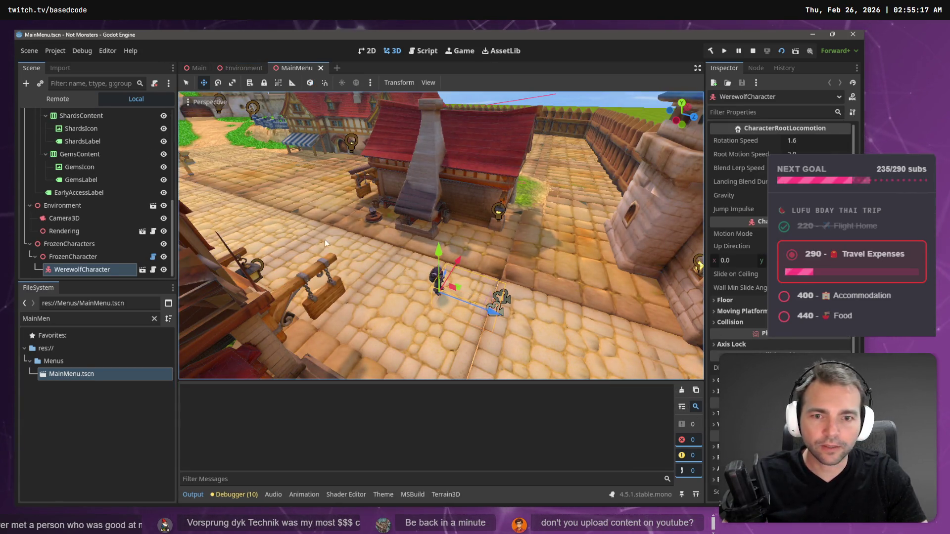
pyautogui.click(58, 256)
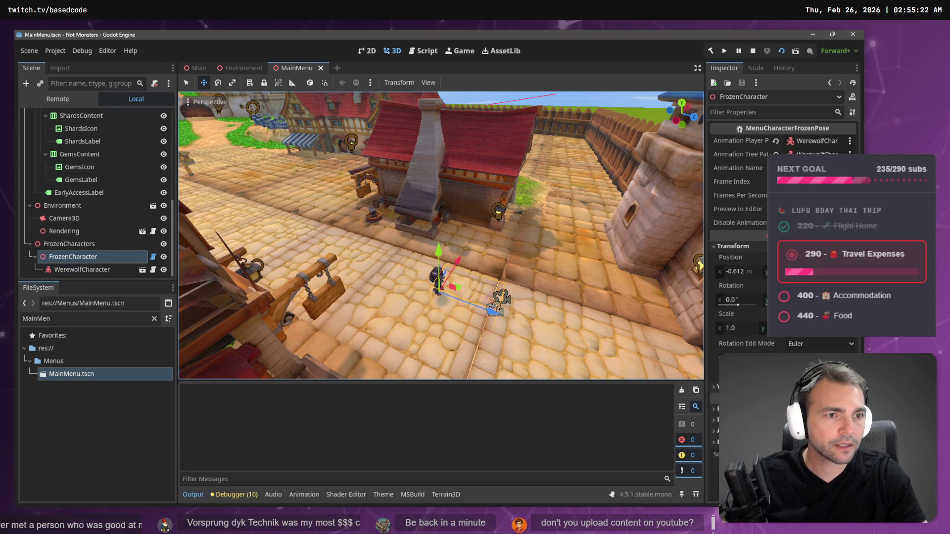
pyautogui.click(738, 167)
pyautogui.press('super+v')
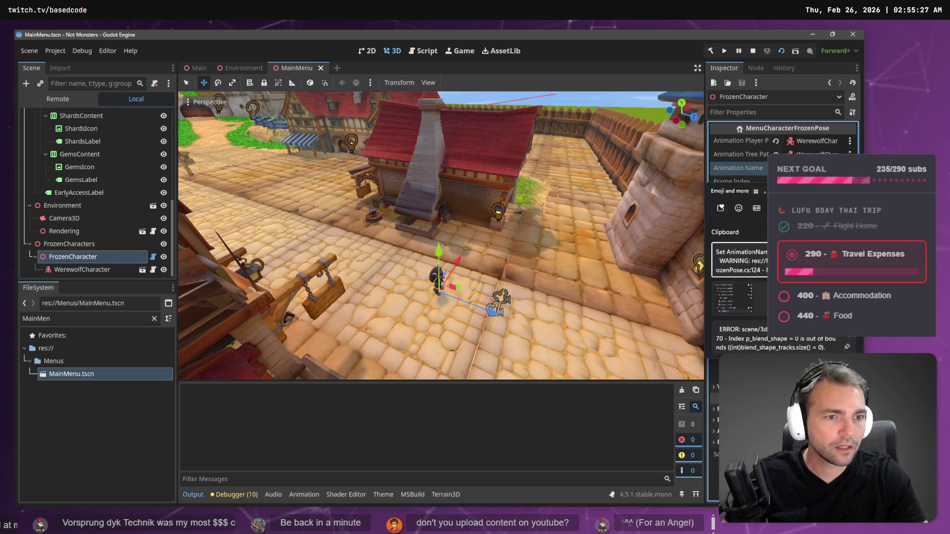
pyautogui.press('Down')
pyautogui.press('Down')
pyautogui.press('Return')
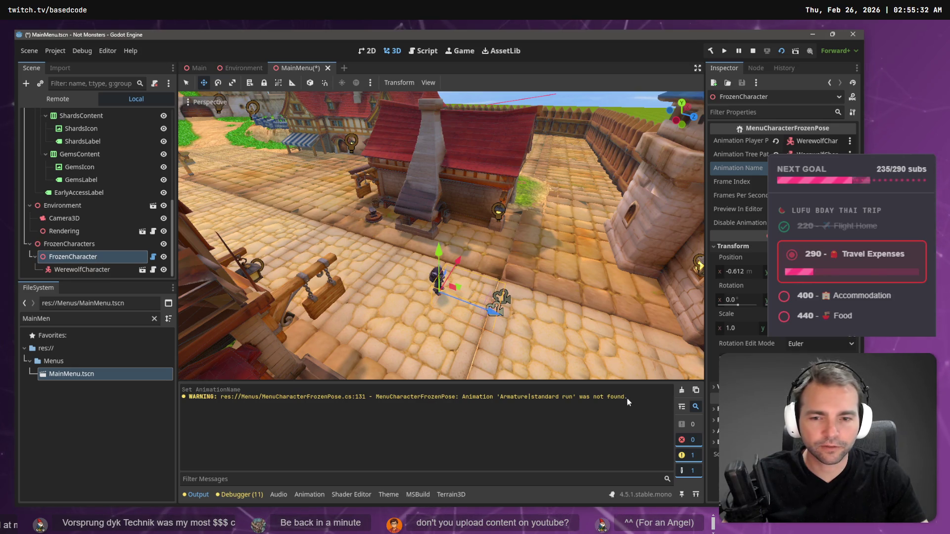
# Copy the animation-not-found warning and begin a dictated Codex message in VS Code
pyautogui.moveTo(629, 398); pyautogui.dragTo(156, 398)
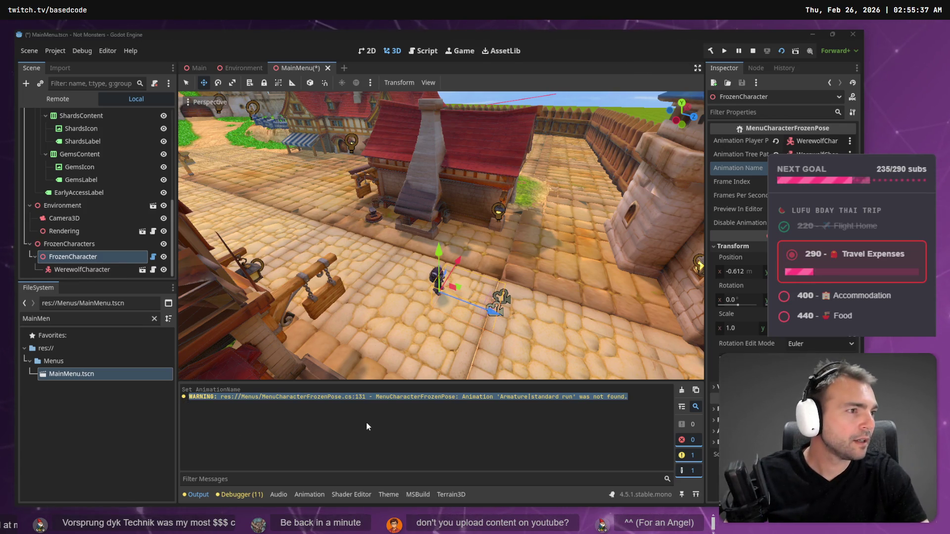
pyautogui.hotkey('alt', 'Tab')
pyautogui.press('super+h')
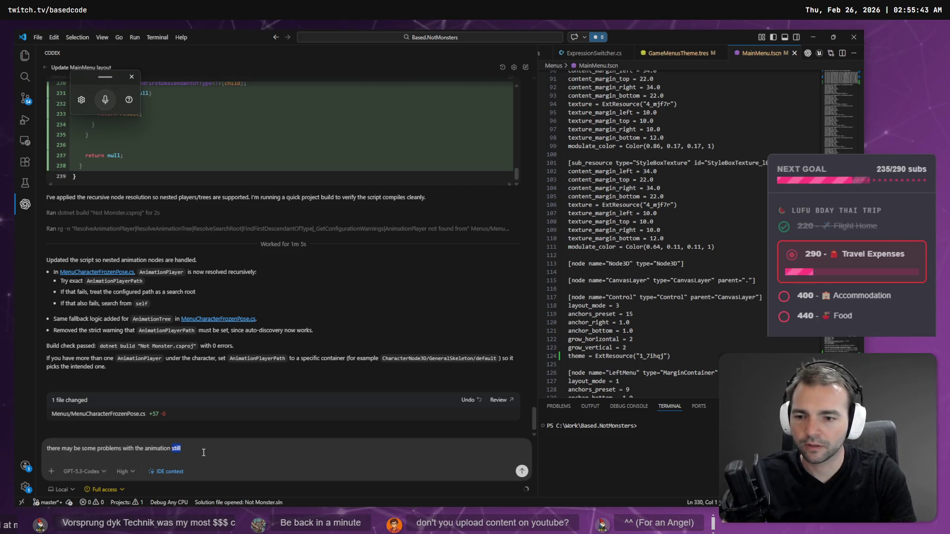
# Send Codex the message with the 'Armature|standard run' not-found warning pasted below it
pyautogui.write(':')
pyautogui.hotkey('shift', 'Return')
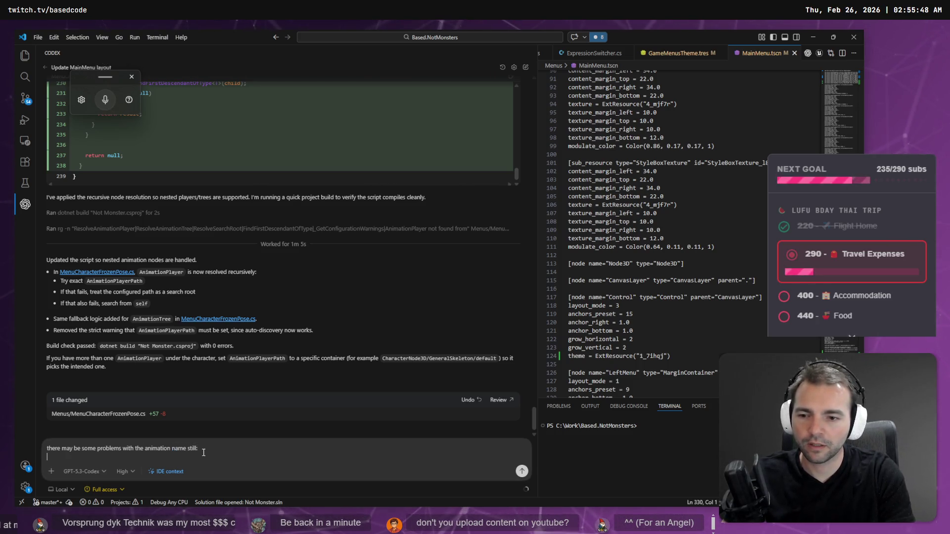
pyautogui.write("> WARNING: res://Menus/MenuCharacterFrozenPose.cs:131 - MenuCharacterFrozenPose: Animation 'Armature|standard run' was not found.")
pyautogui.press('Return')
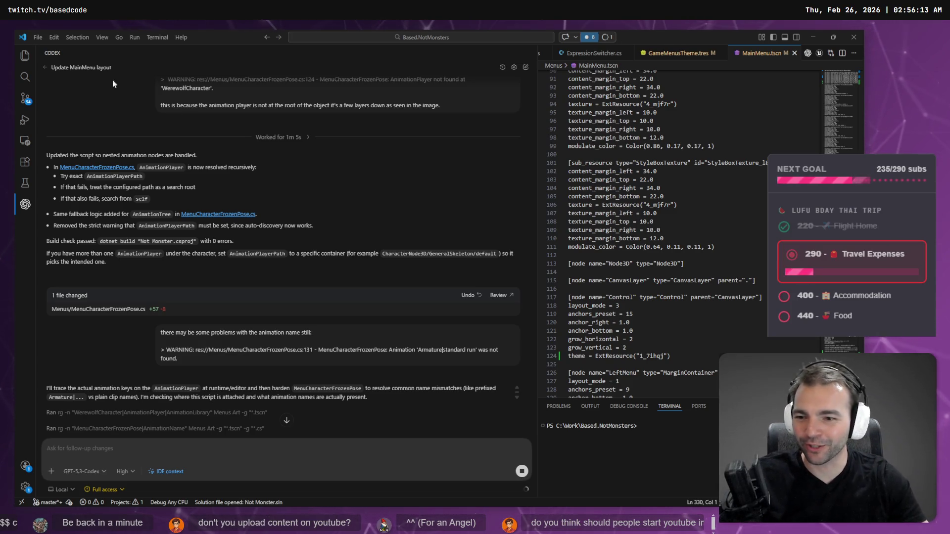
# Scroll to the end of Codex's MenuCharacterFrozenPose.cs fix for Animations-library clip names
pyautogui.scroll(-3, 347, 251)
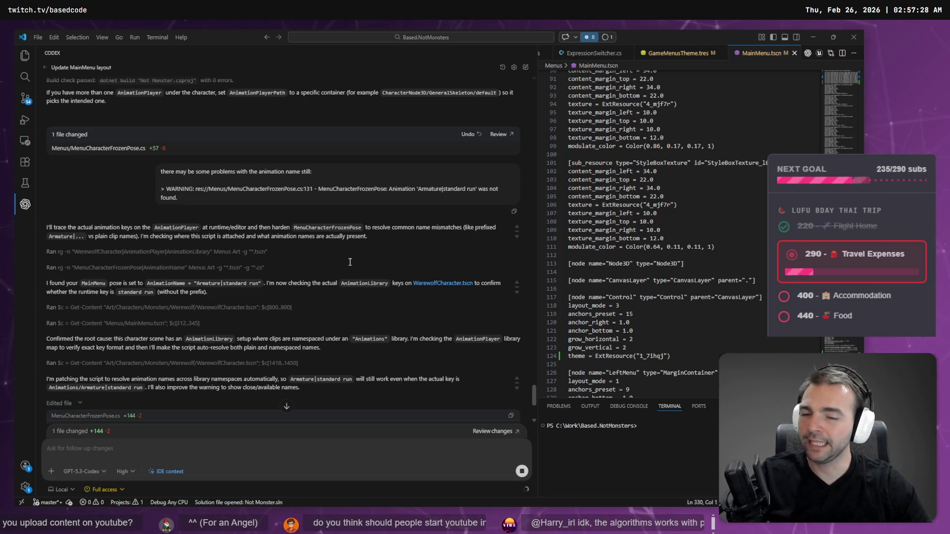
# Review Codex's Count→Length build fix and the AnimationName change to 'Animations/Armature|standard run'
pyautogui.scroll(-3, 350, 262)
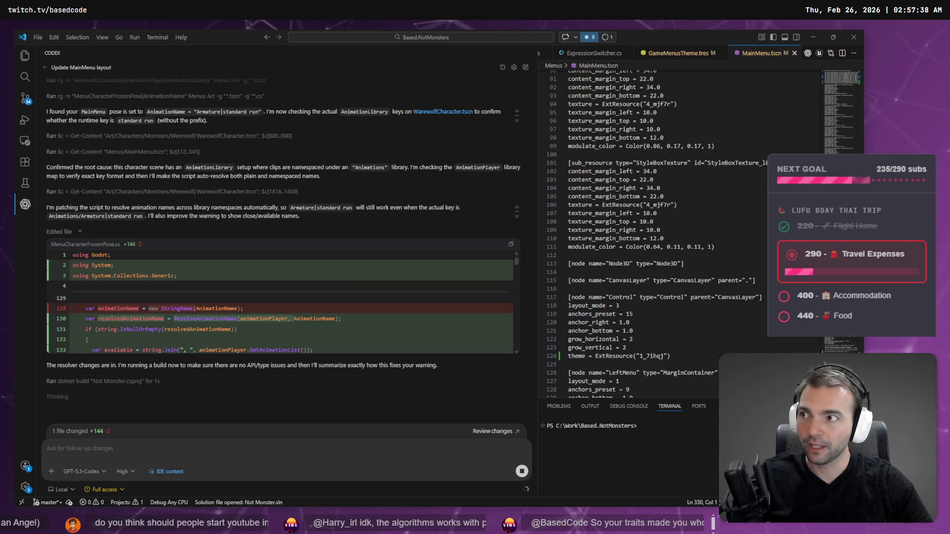
pyautogui.scroll(-5, 203, 286)
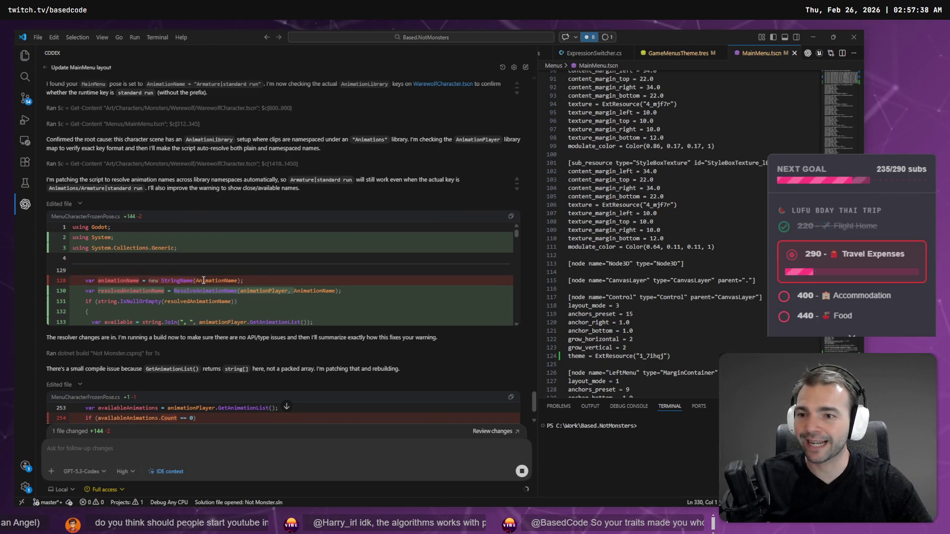
pyautogui.scroll(-2, 203, 286)
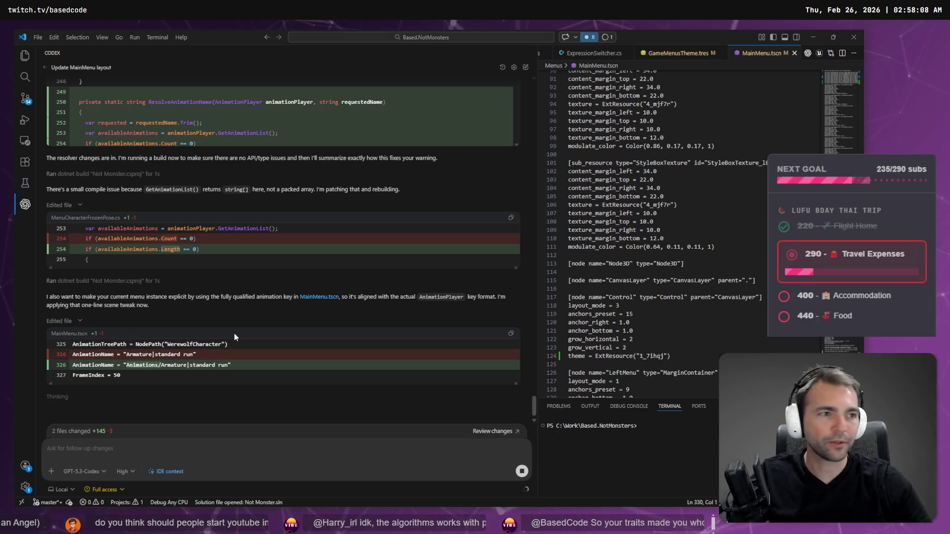
# Reload the externally changed MainMenu scene, select FrozenCharacter, and frame the werewolf at street level
pyautogui.hotkey('alt', 'Tab')
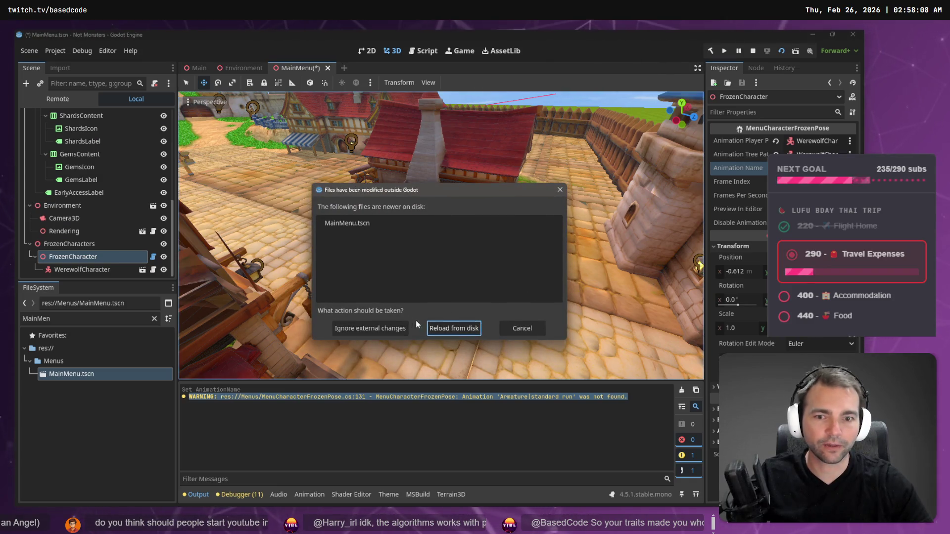
pyautogui.click(446, 329)
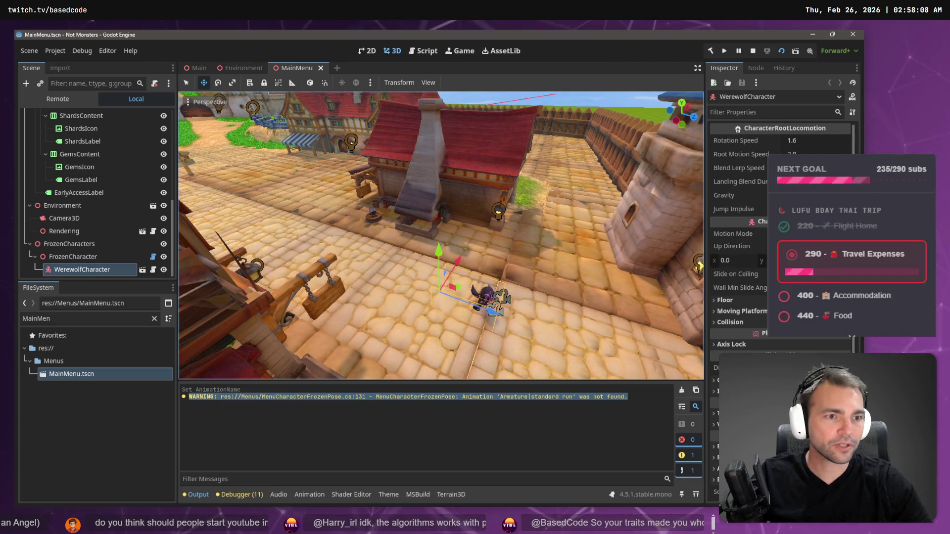
pyautogui.click(103, 255)
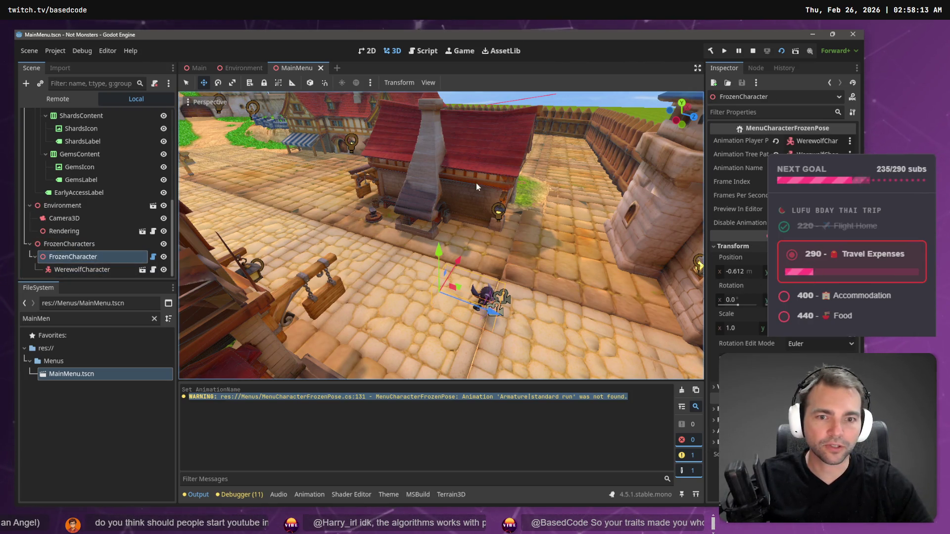
pyautogui.moveTo(539, 219); pyautogui.dragTo(541, 163)
pyautogui.press('f')
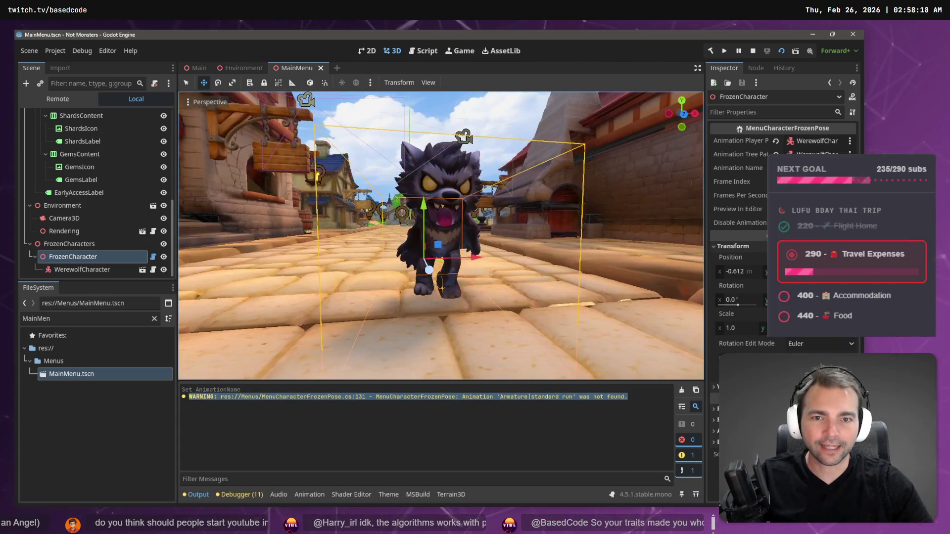
# Set the werewolf's Frame Index again and clear the old warnings from the Output log
pyautogui.scroll(-2, 582, 232)
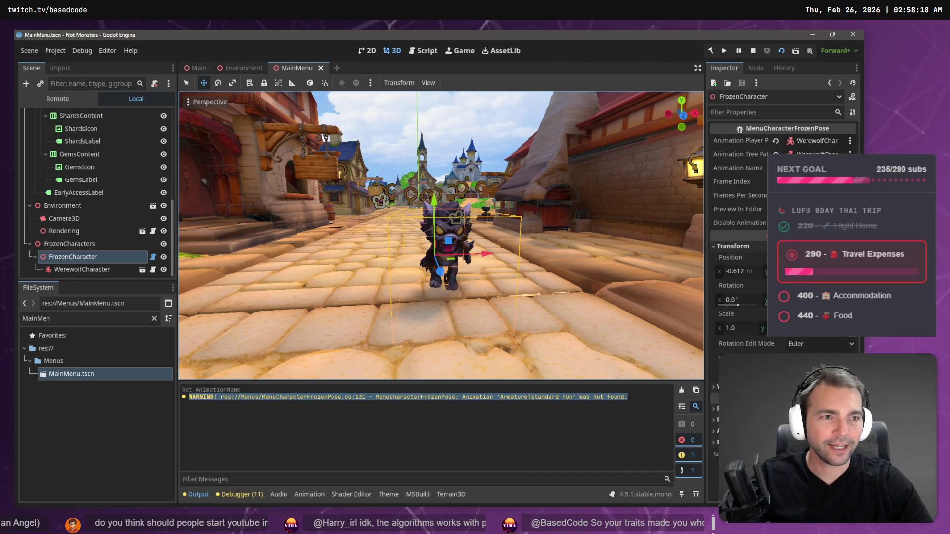
pyautogui.click(811, 182)
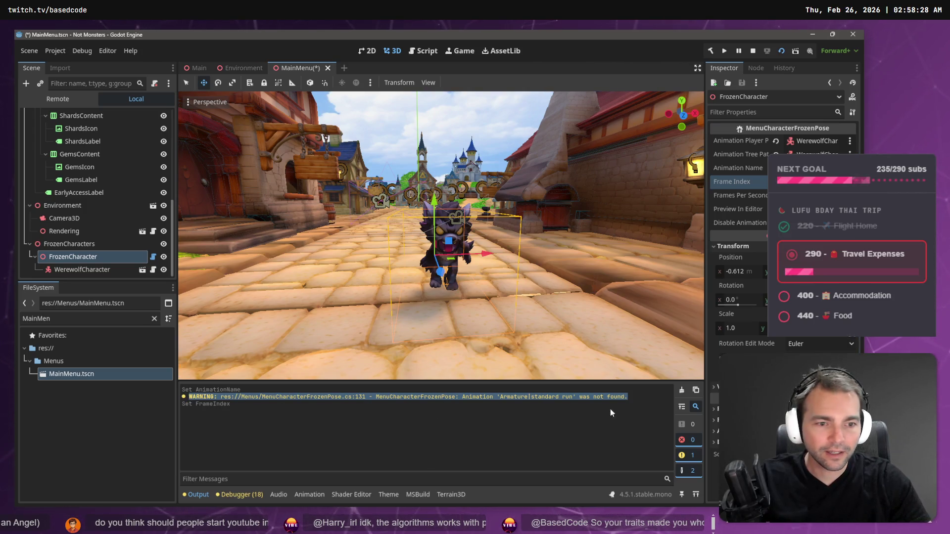
pyautogui.click(682, 391)
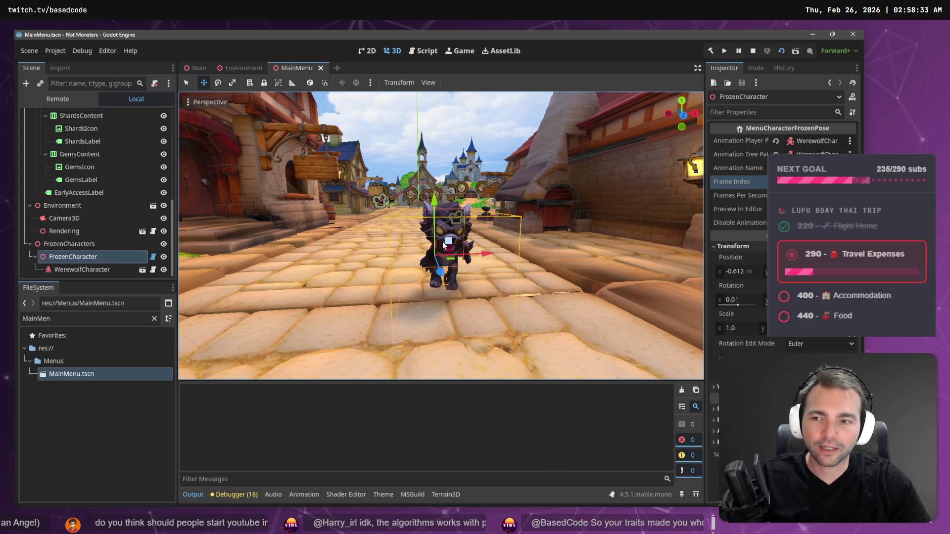
# Dictate a Codex follow-up asking to update the animation in-editor when Frame Index is set
pyautogui.hotkey('alt', 'Tab')
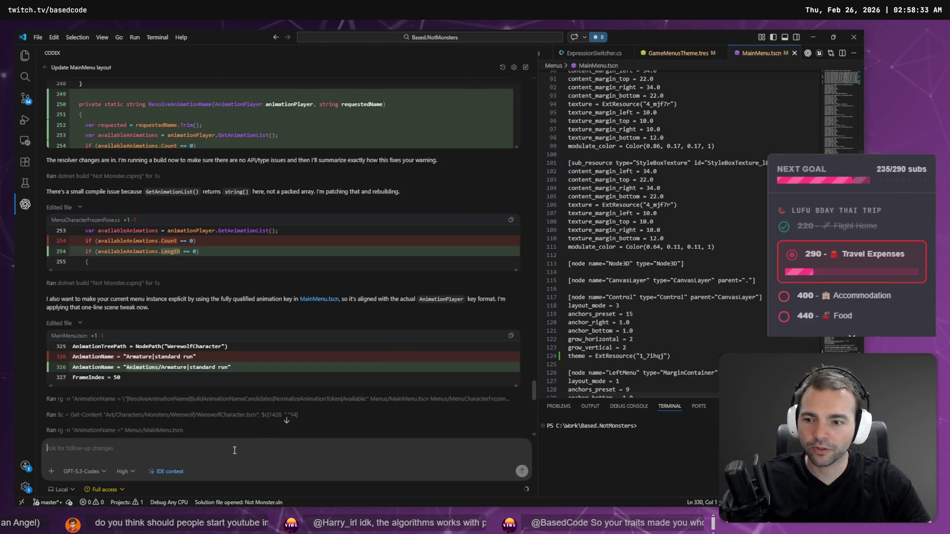
pyautogui.click(235, 451)
pyautogui.press('super+h')
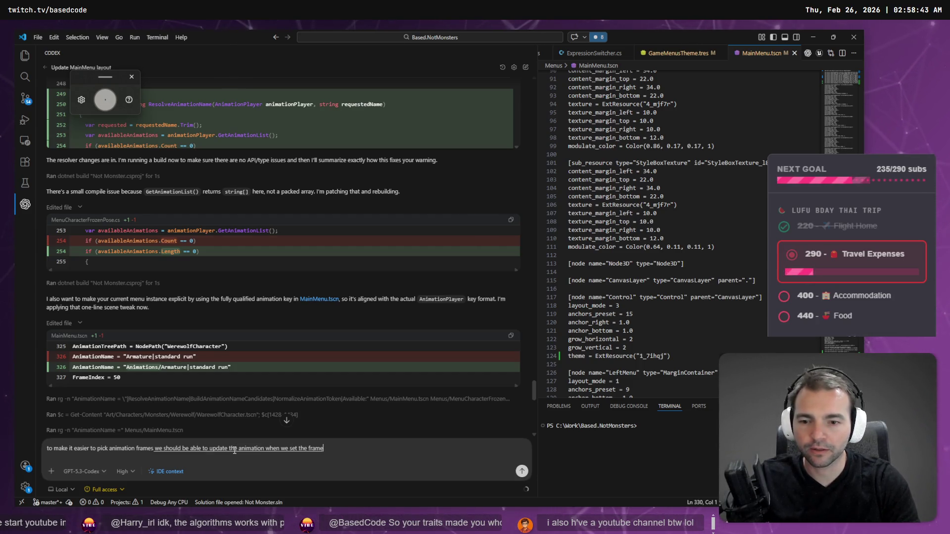
pyautogui.hotkey('alt', 'Tab')
pyautogui.hotkey('alt', 'Tab')
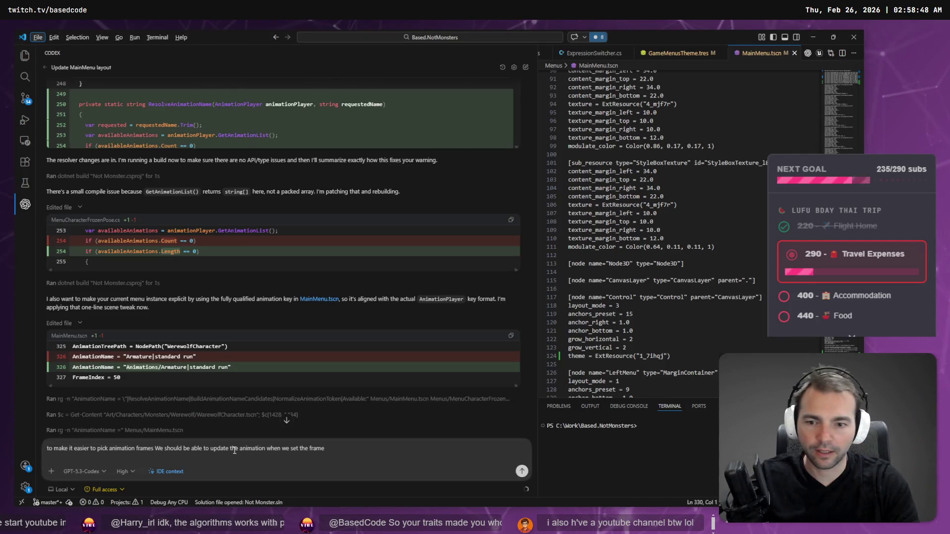
# Correct the prompt's last word to 'index.' and send the request to Codex
pyautogui.click(374, 456)
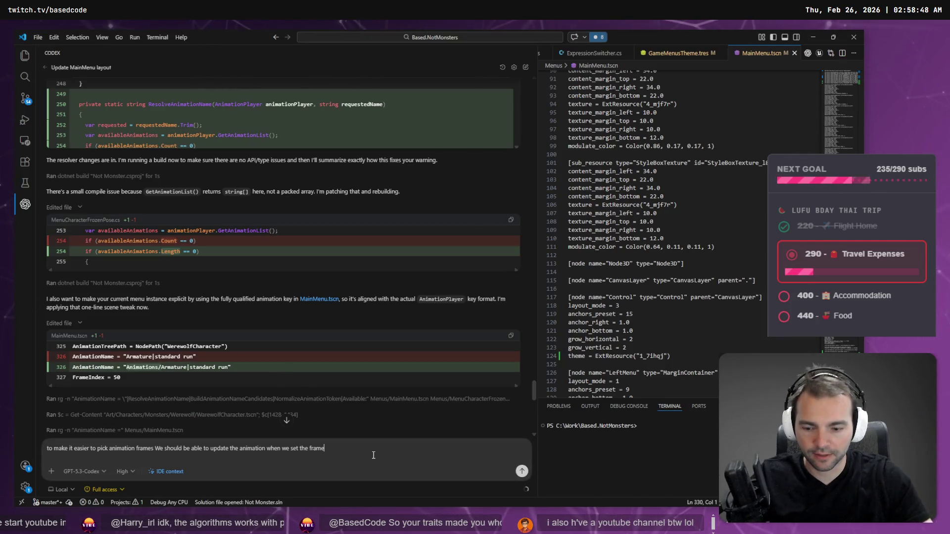
pyautogui.write('Indfex')
pyautogui.press('BackSpace')
pyautogui.press('BackSpace')
pyautogui.press('BackSpace')
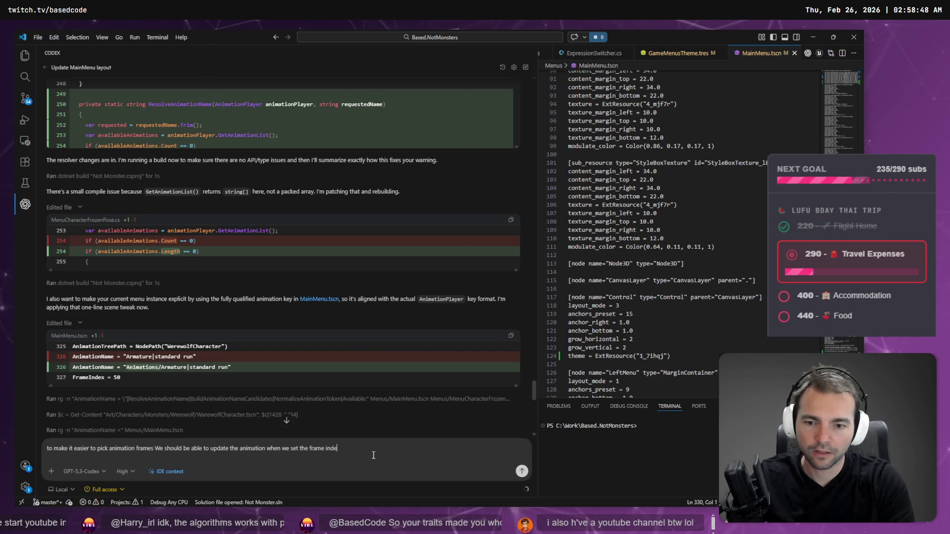
pyautogui.write('index.')
pyautogui.press('Home')
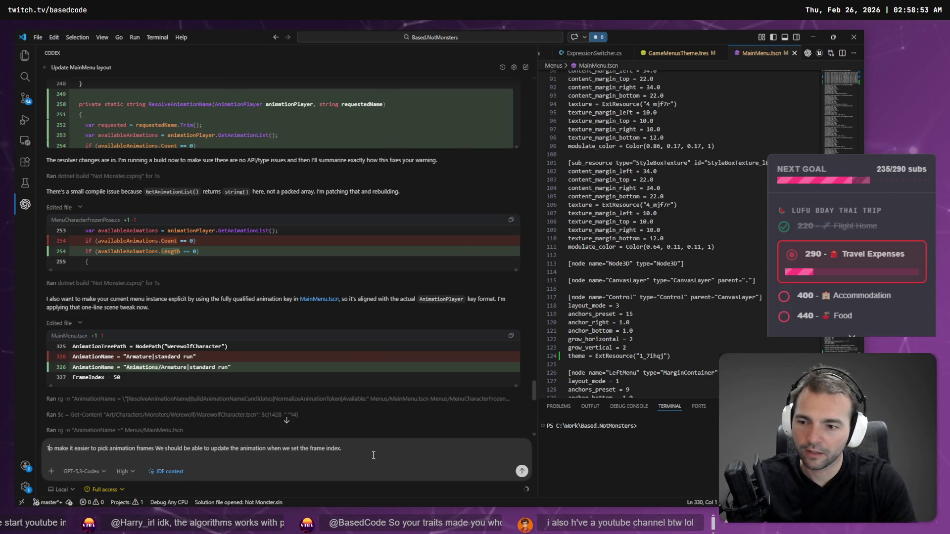
pyautogui.press('super+h')
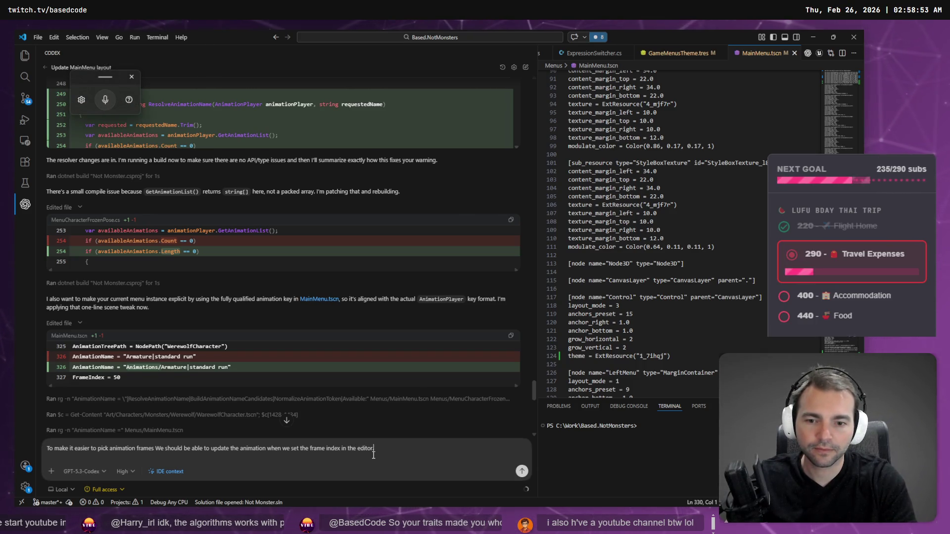
pyautogui.press('Return')
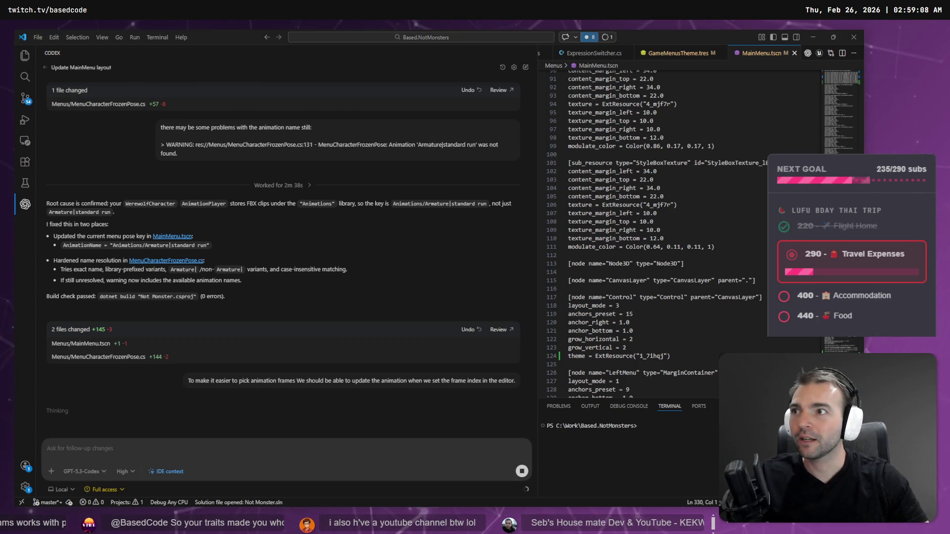
pyautogui.press('super+1')
# Open YouTube in a new browser window and maximize it
pyautogui.write('youtube.com')
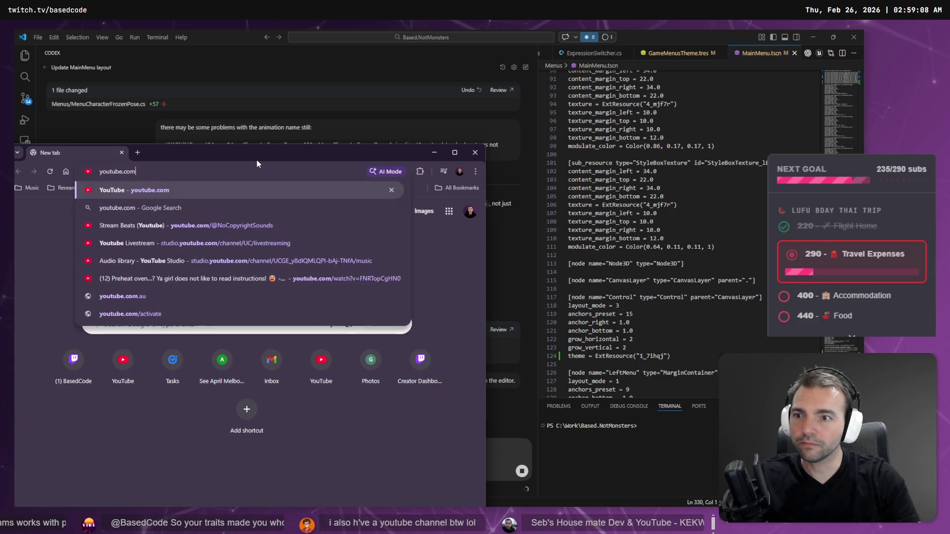
pyautogui.press('Return')
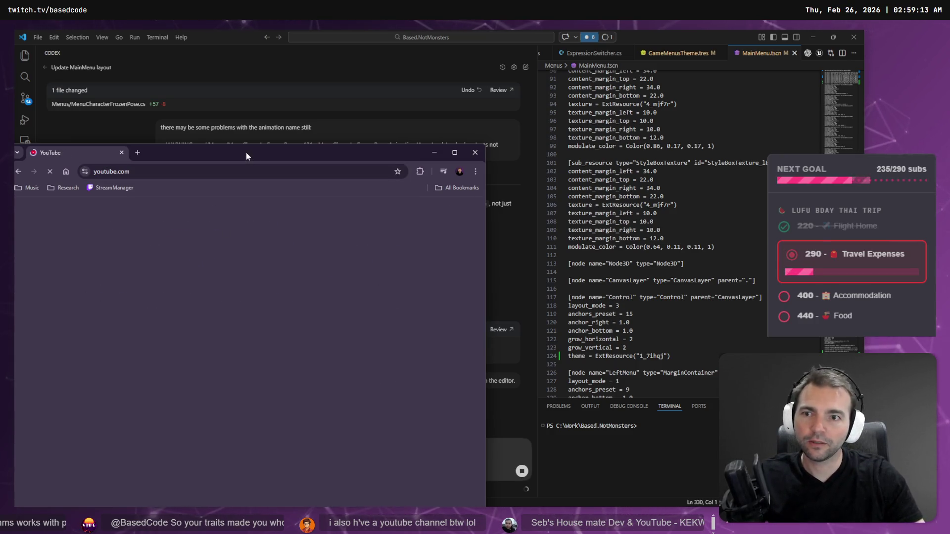
pyautogui.doubleClick(245, 152)
# Search YouTube for the streamer's channel, open the channel page and browse it
pyautogui.click(356, 98)
pyautogui.write('develique')
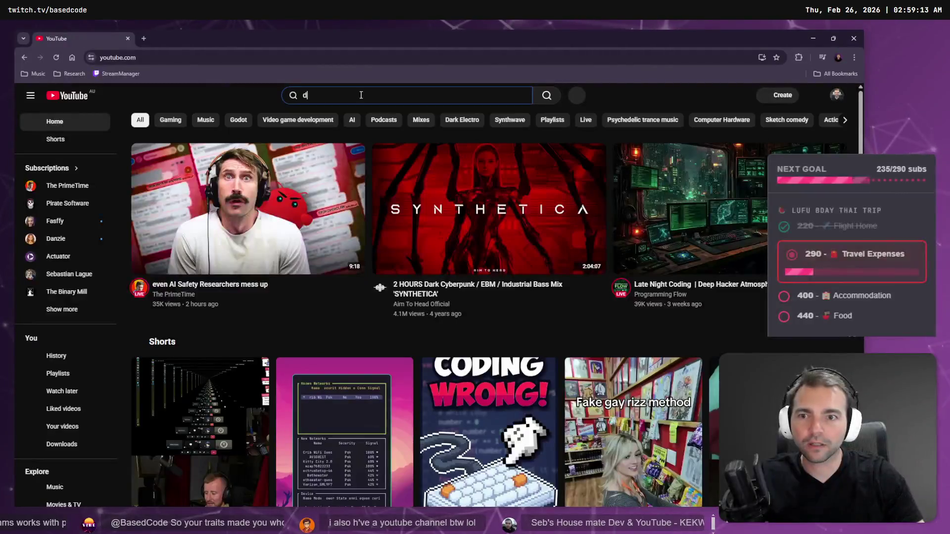
pyautogui.press('Return')
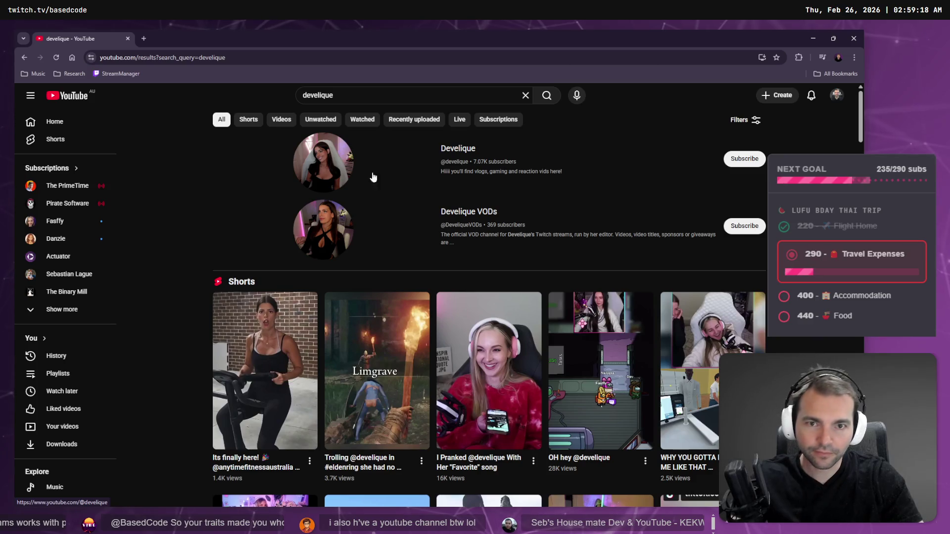
pyautogui.click(454, 147)
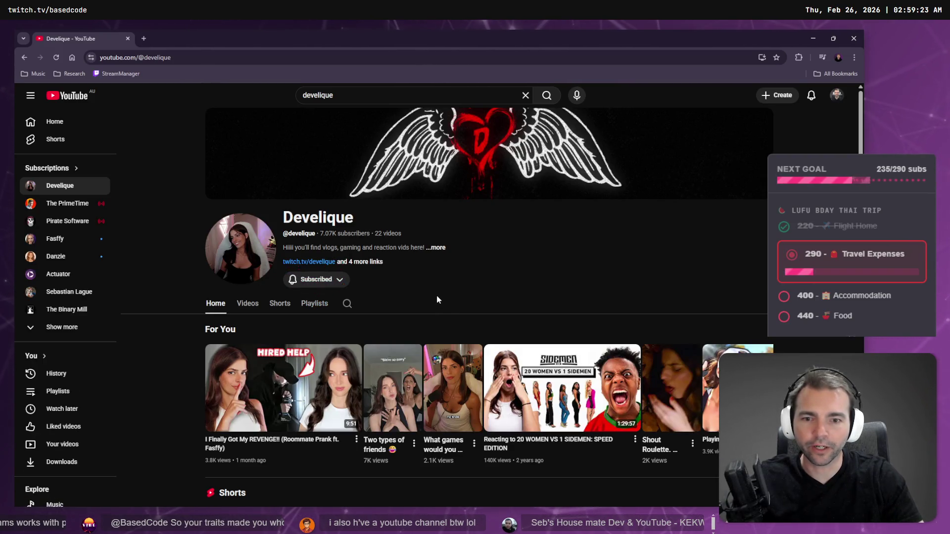
pyautogui.scroll(-2, 440, 331)
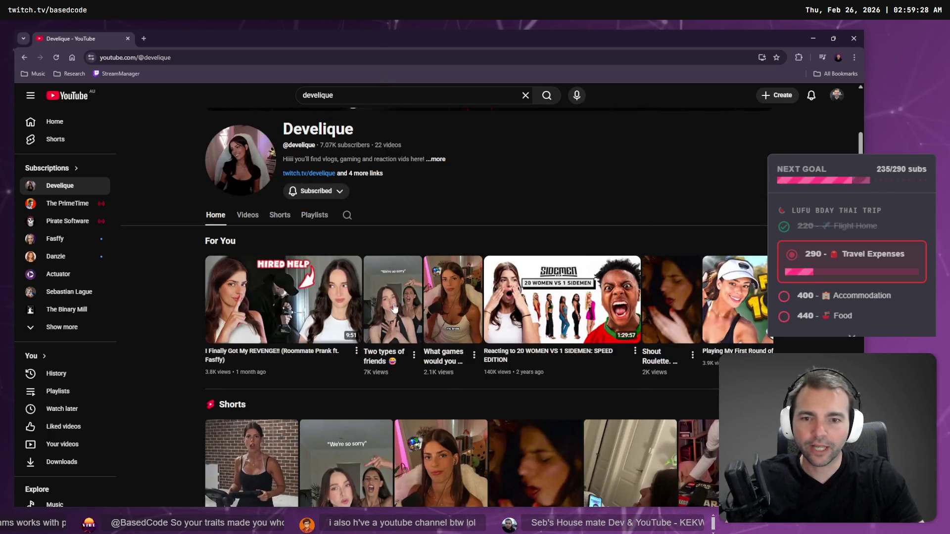
pyautogui.scroll(-4, 394, 308)
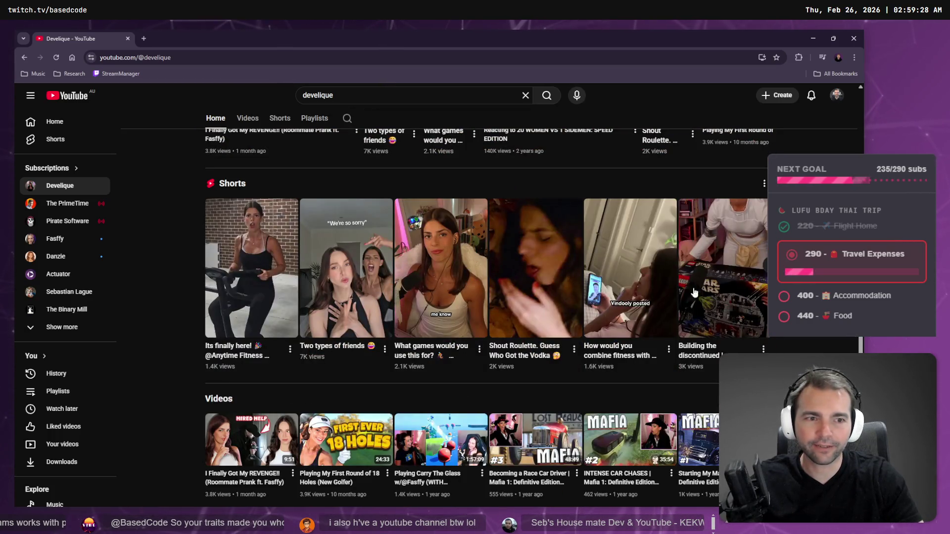
pyautogui.hotkey('alt', 'Tab')
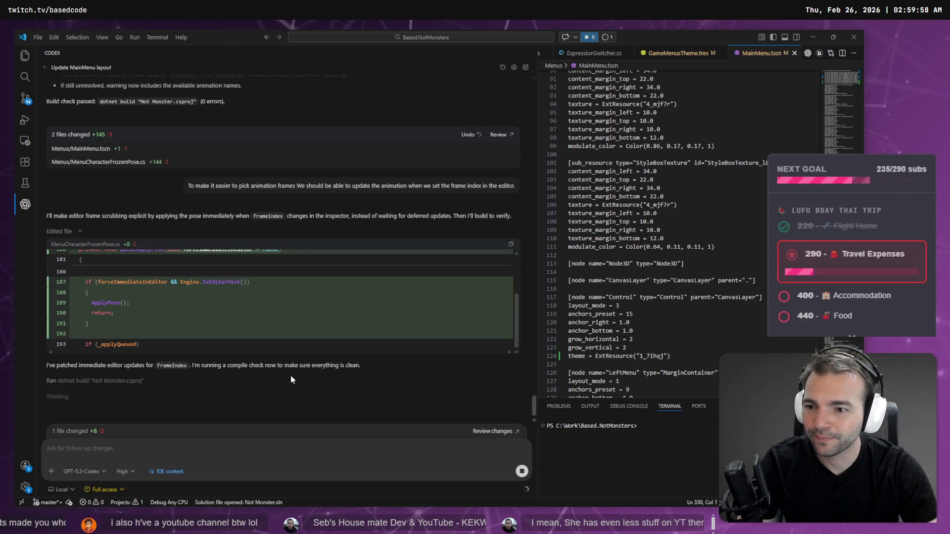
# Scroll through Codex's MenuCharacterFrozenPose.cs diff that applies the pose when FrameIndex changes
pyautogui.scroll(3, 272, 333)
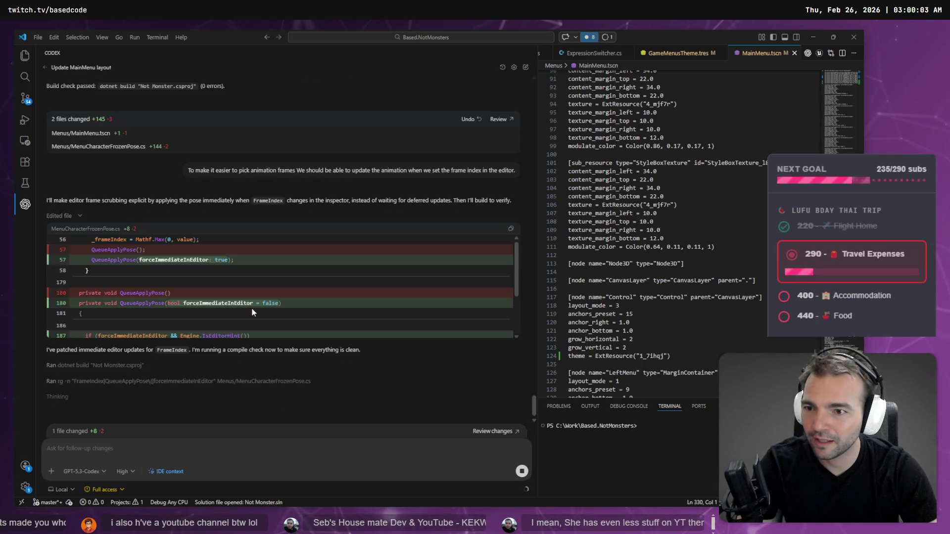
pyautogui.scroll(-3, 251, 298)
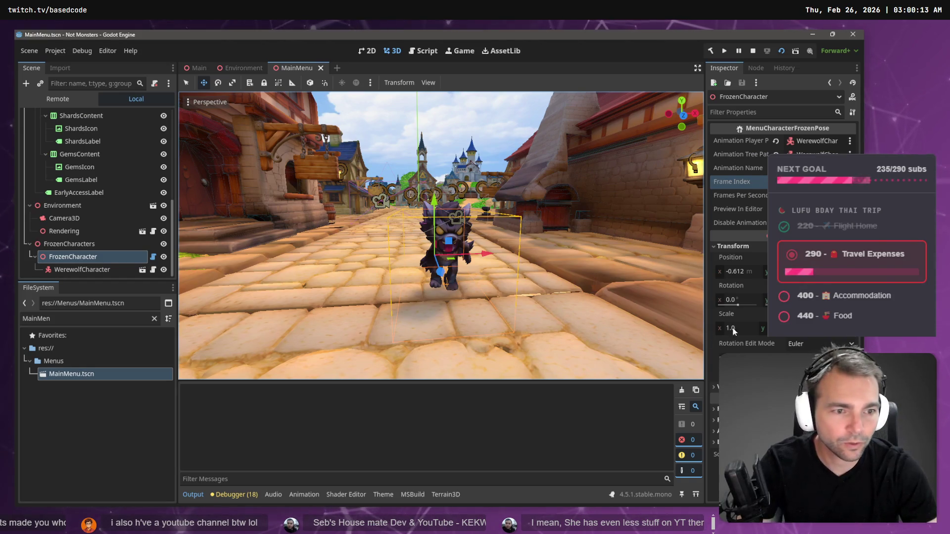
# Stop the running game and rebuild the C# project with the FrameIndex patch
pyautogui.press('Return')
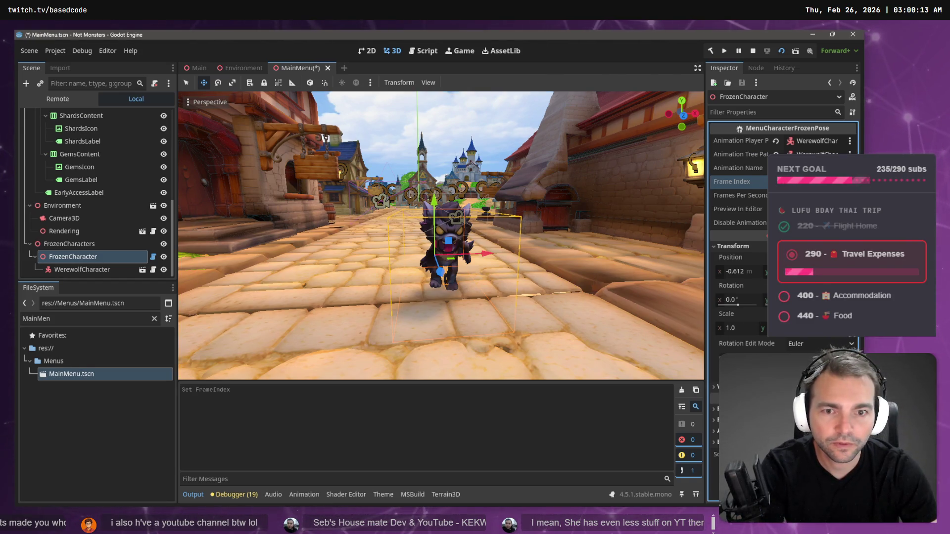
pyautogui.click(753, 52)
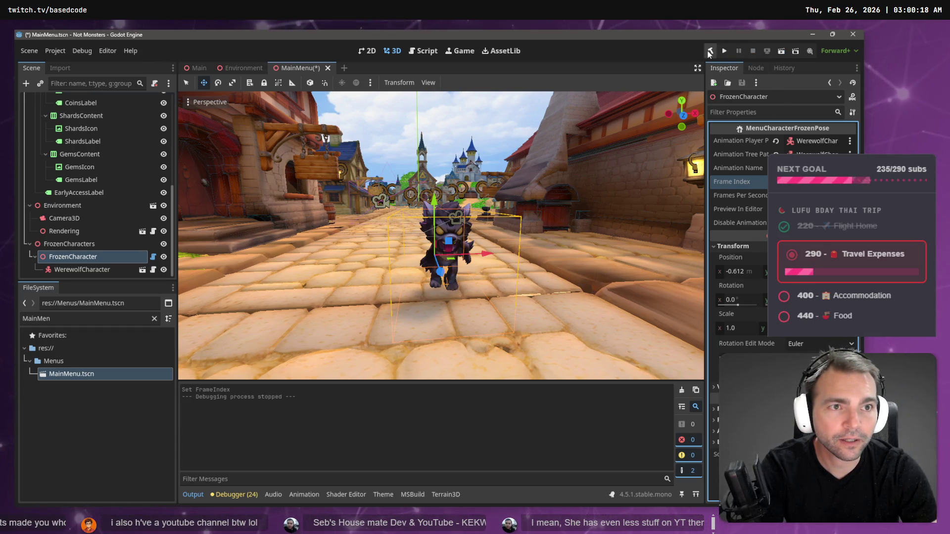
pyautogui.click(710, 51)
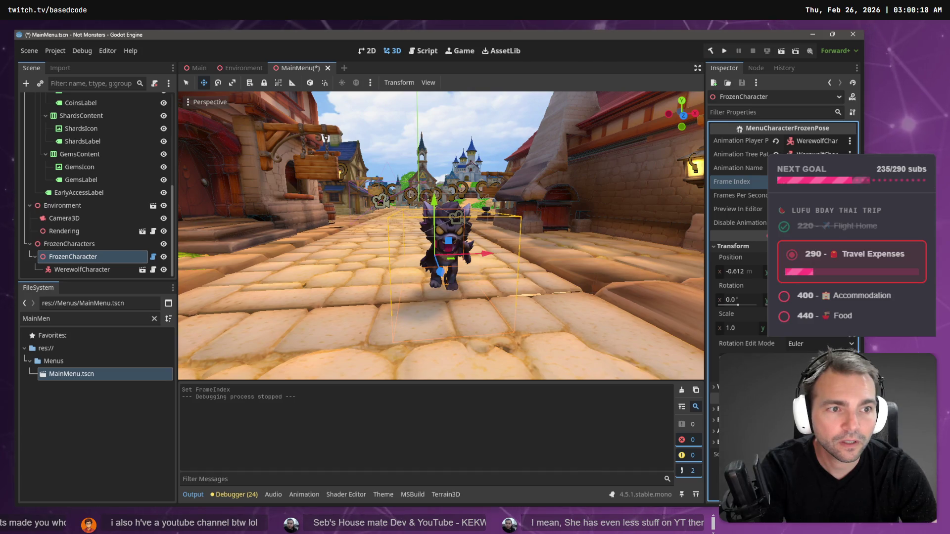
pyautogui.press('Return')
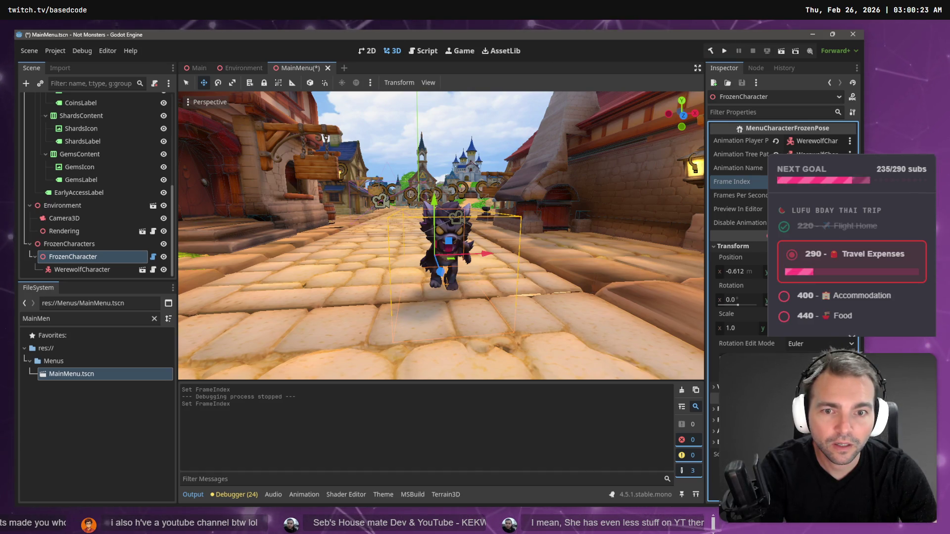
# Reselect FrozenCharacter and step its Frame Index through several frames to re-pose the werewolf
pyautogui.click(446, 440)
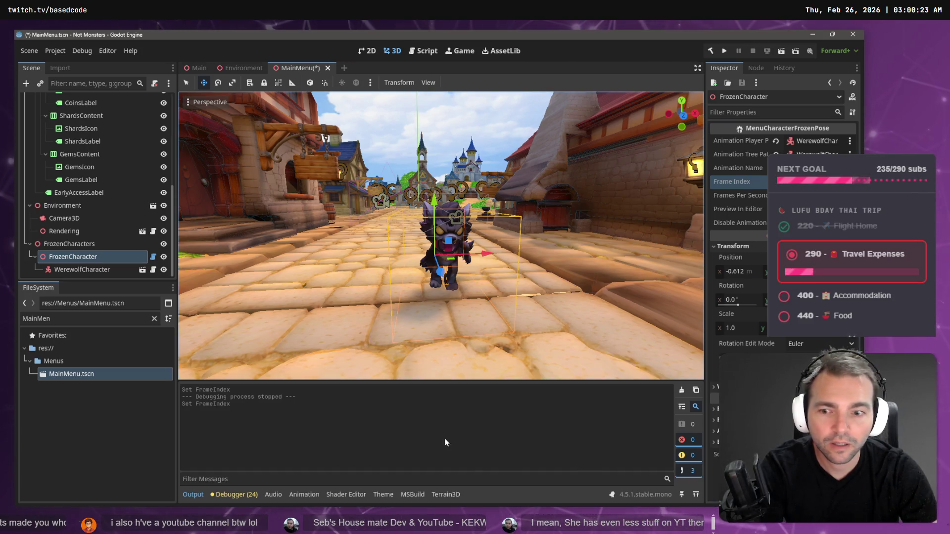
pyautogui.click(122, 444)
pyautogui.click(88, 245)
pyautogui.click(88, 257)
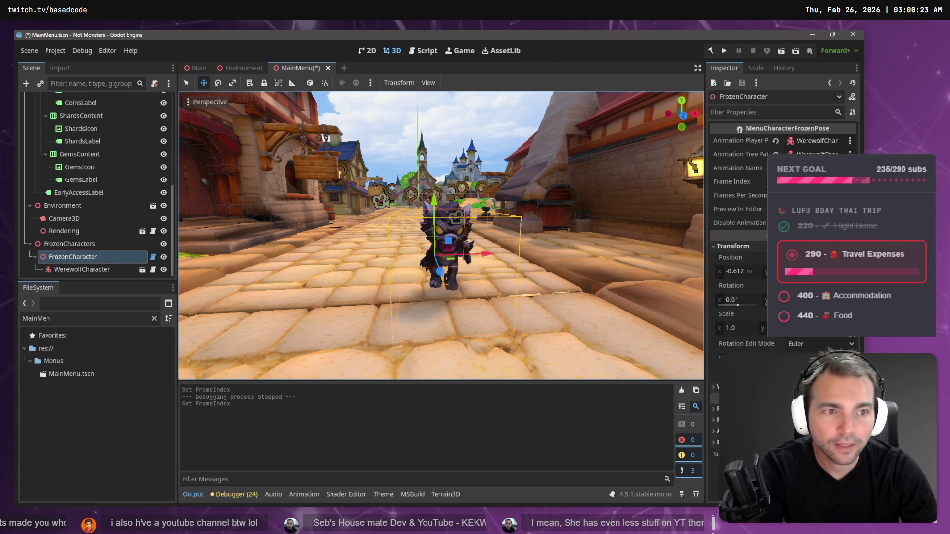
pyautogui.click(802, 181)
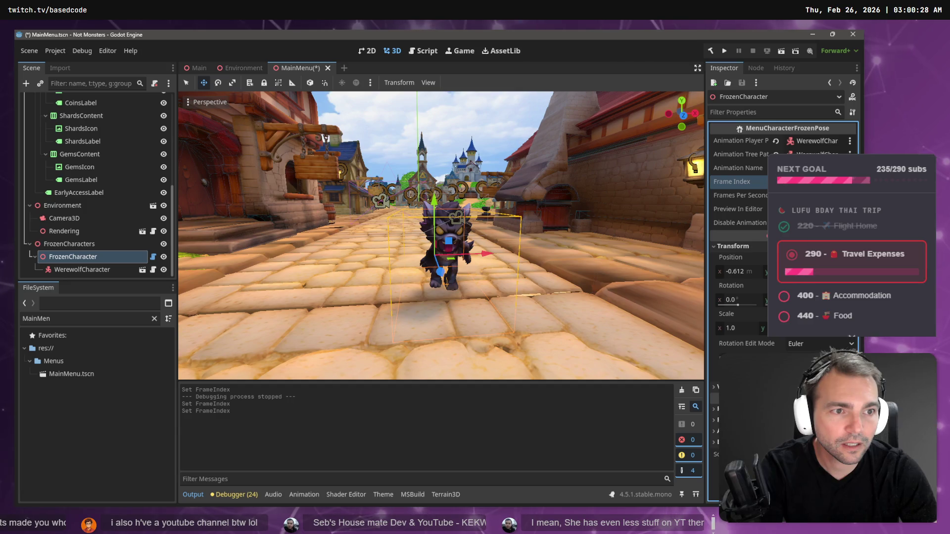
pyautogui.click(154, 425)
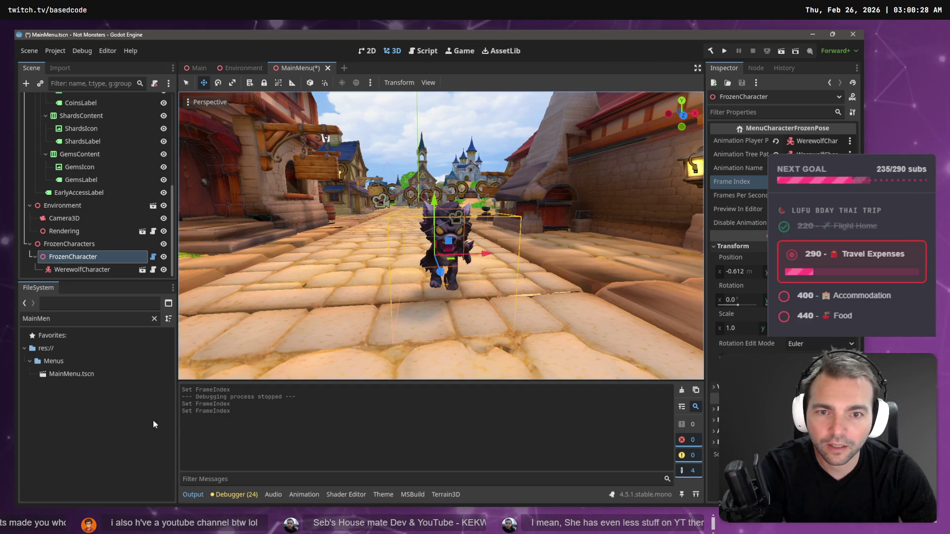
pyautogui.click(802, 182)
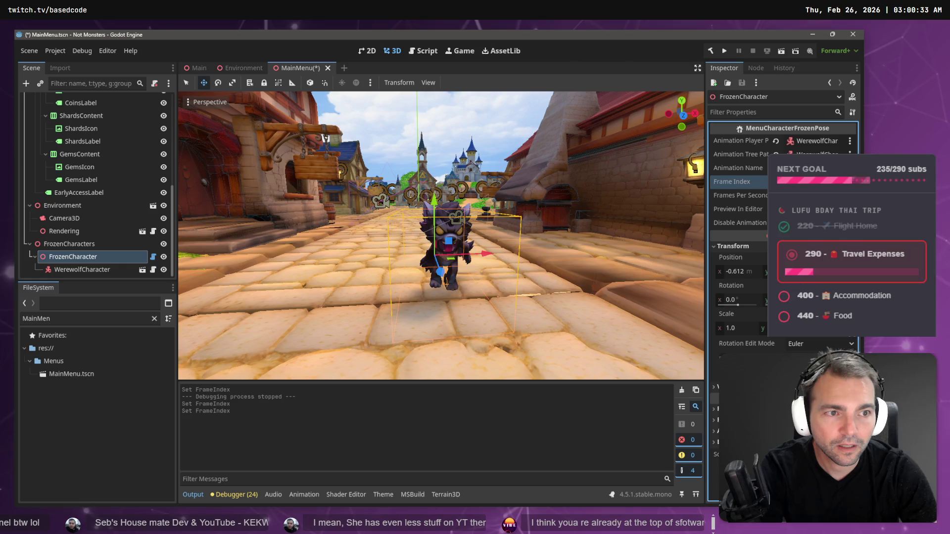
pyautogui.click(802, 182)
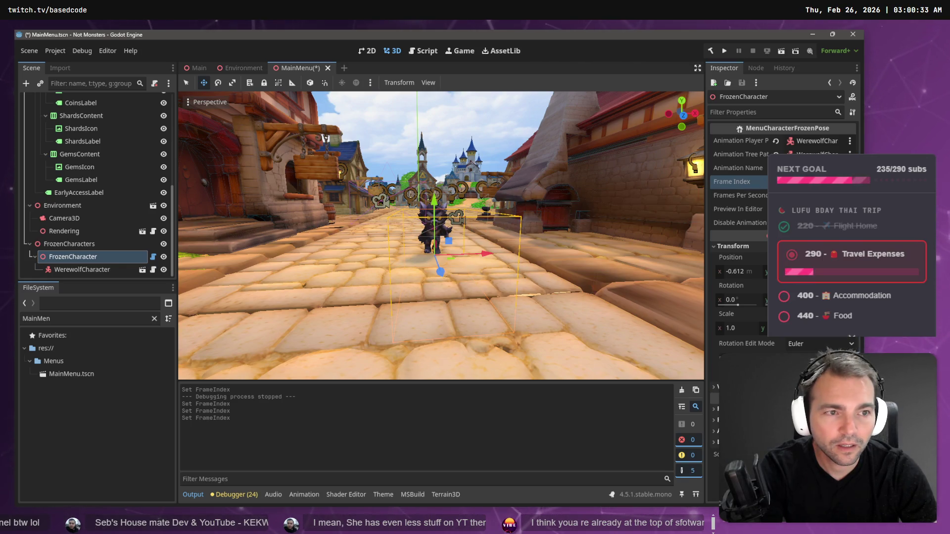
pyautogui.click(802, 182)
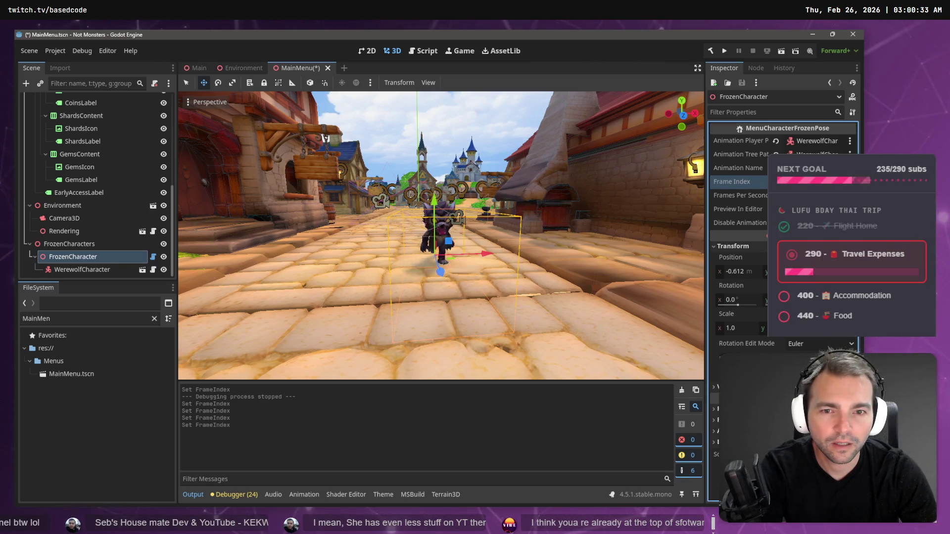
pyautogui.click(802, 182)
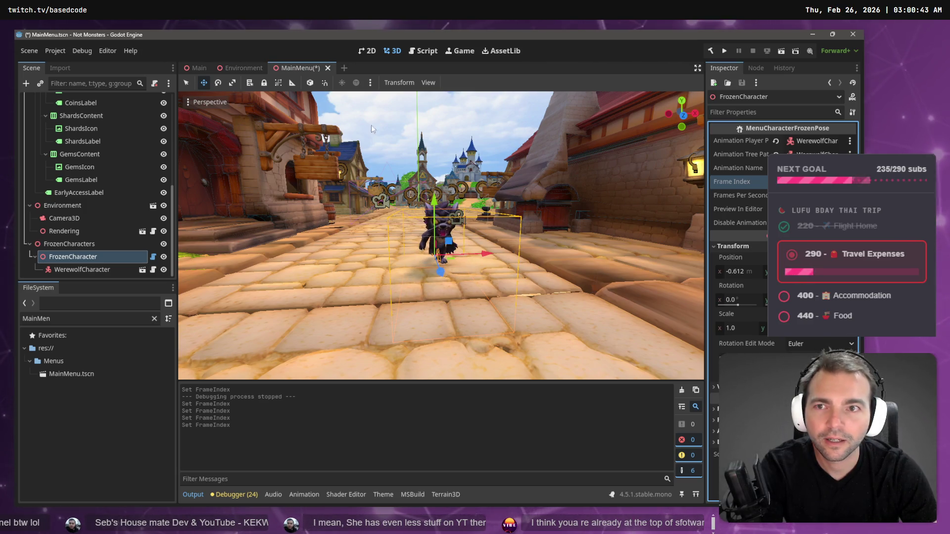
pyautogui.click(187, 103)
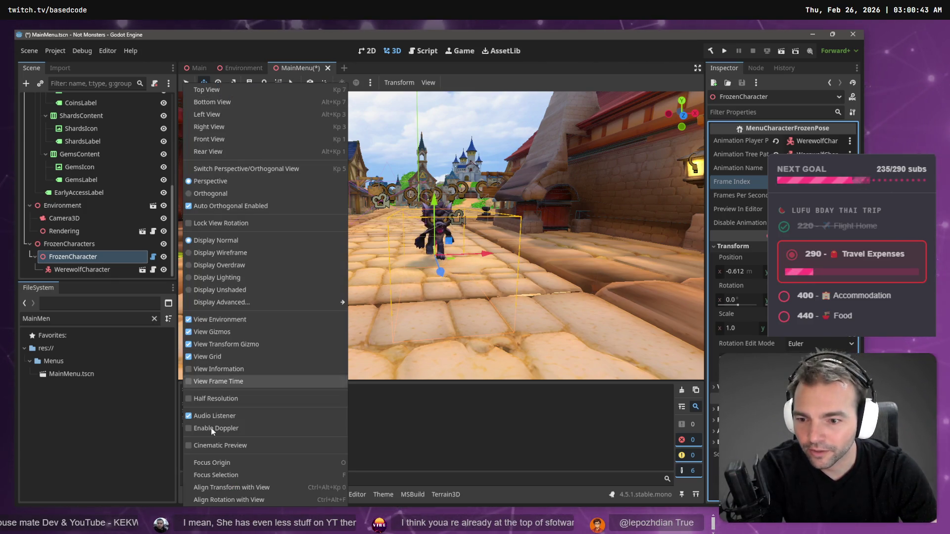
pyautogui.click(234, 445)
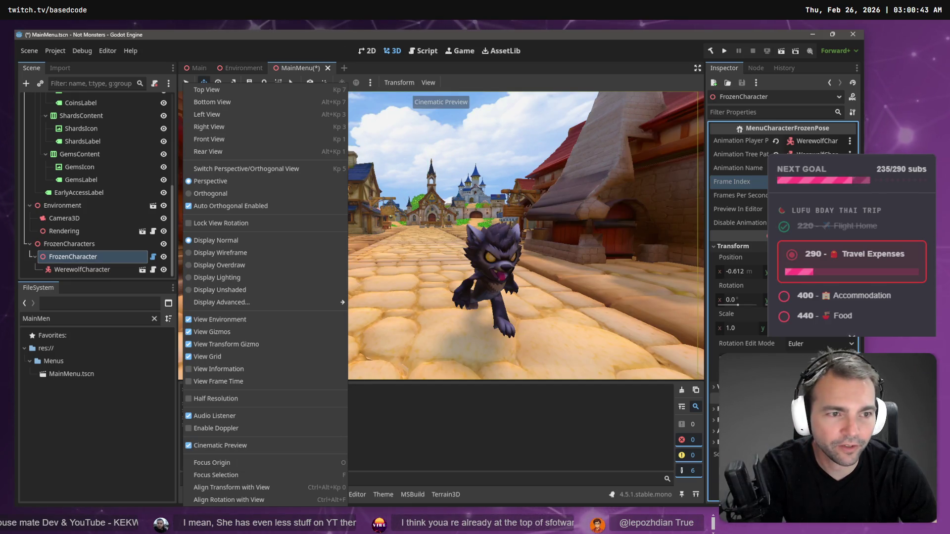
pyautogui.click(631, 312)
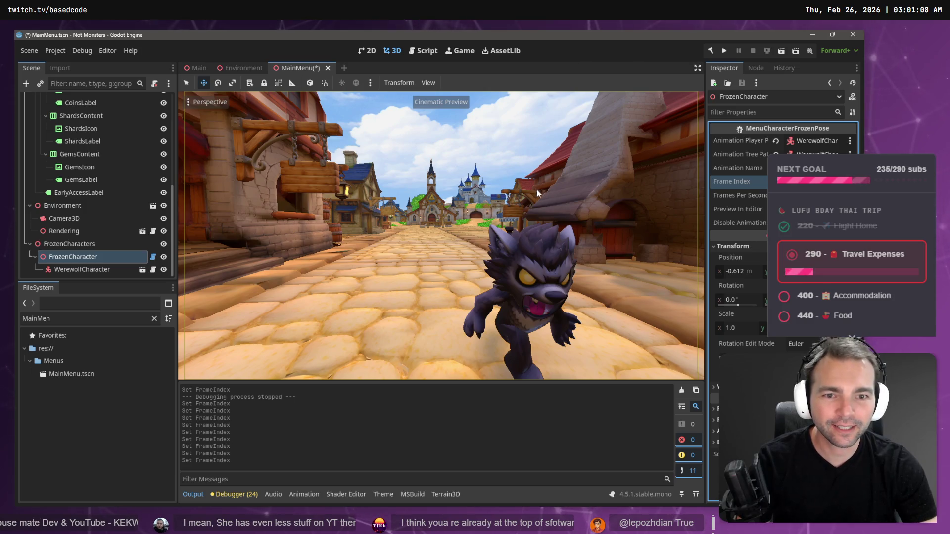
pyautogui.click(184, 101)
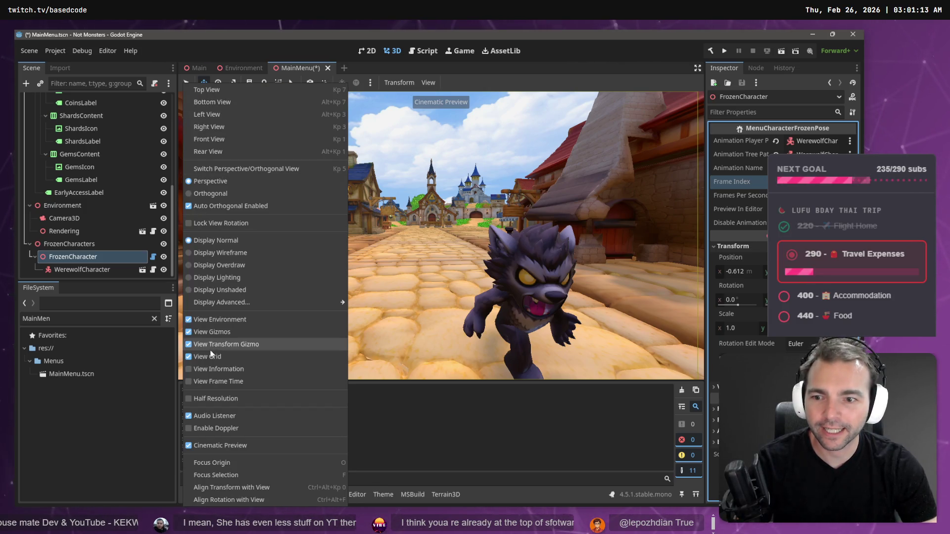
pyautogui.click(210, 448)
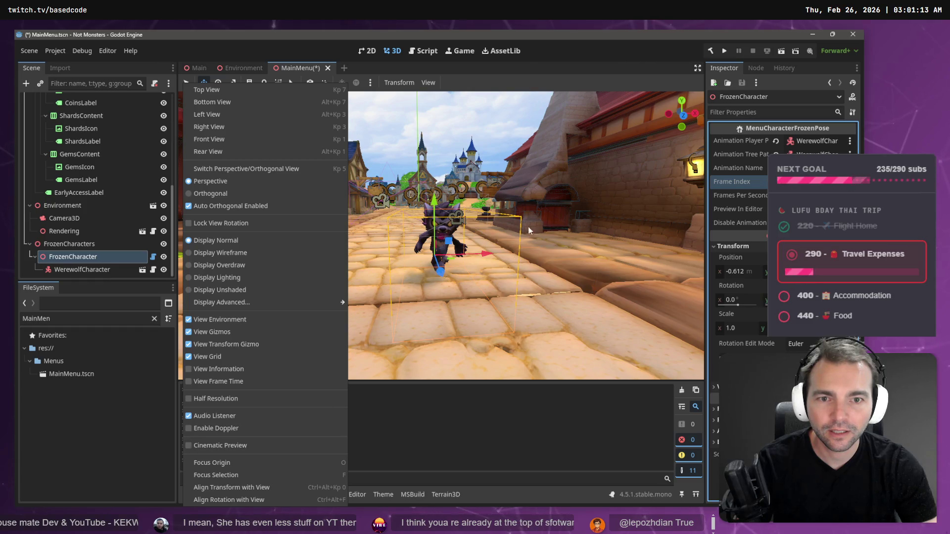
pyautogui.click(455, 153)
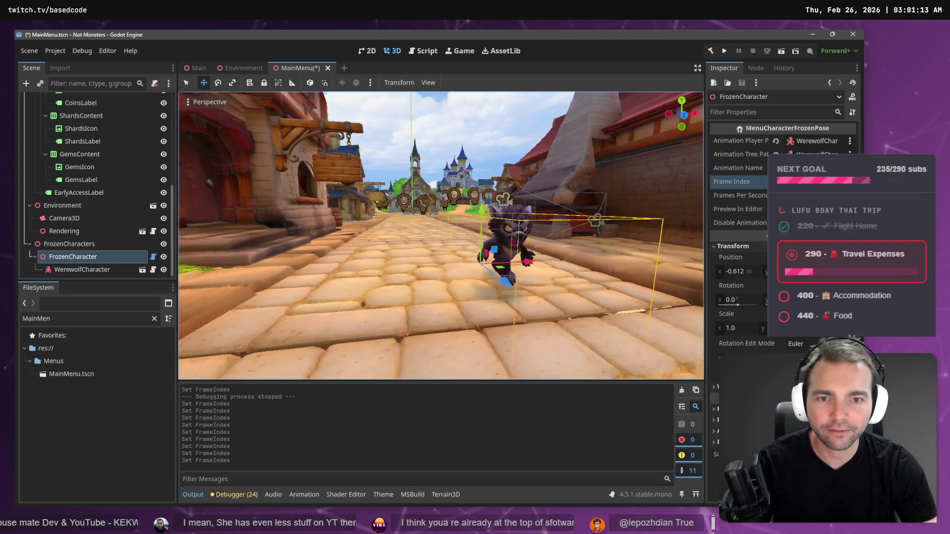
pyautogui.scroll(-3, 441, 235)
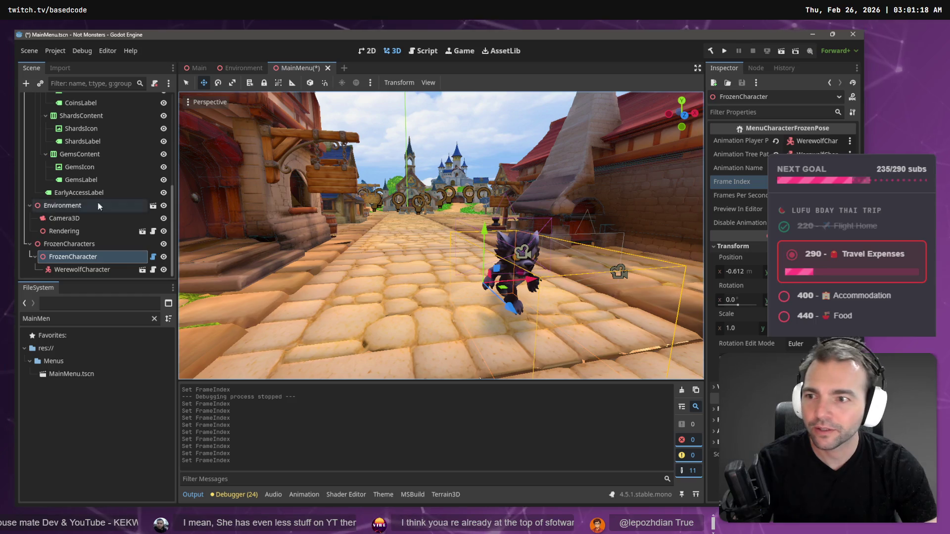
# Lower the werewolf slightly on Y, undoing an accidental move of the whole characters group
pyautogui.click(58, 219)
pyautogui.click(84, 244)
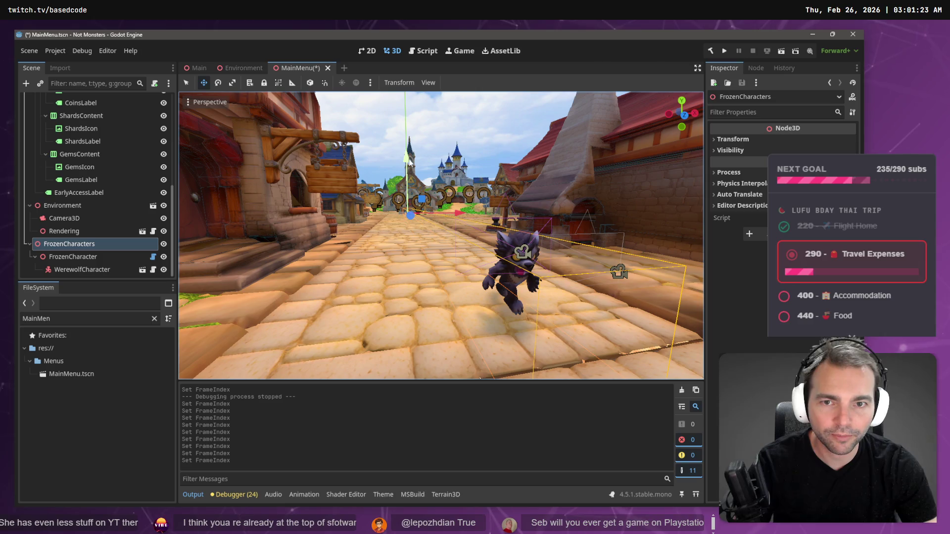
pyautogui.moveTo(406, 150); pyautogui.dragTo(406, 158)
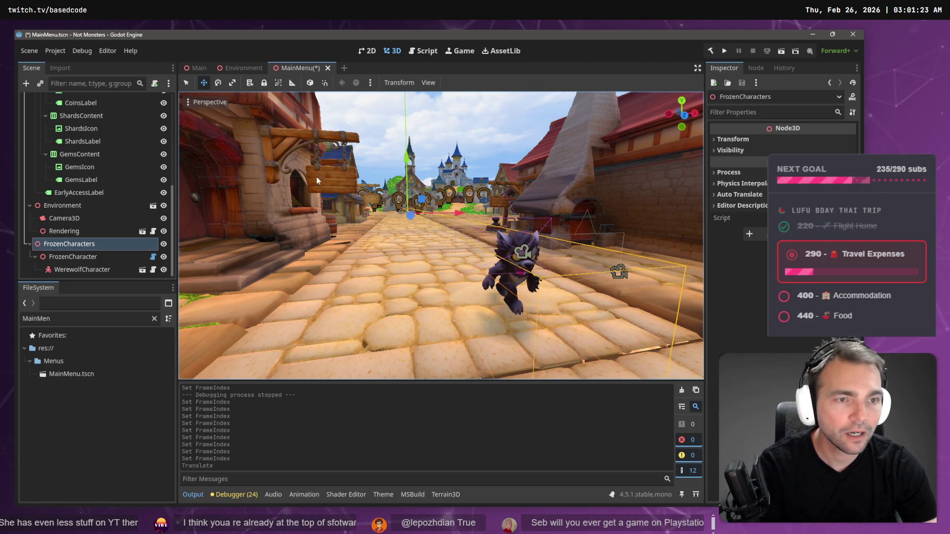
pyautogui.hotkey('ctrl', 'z')
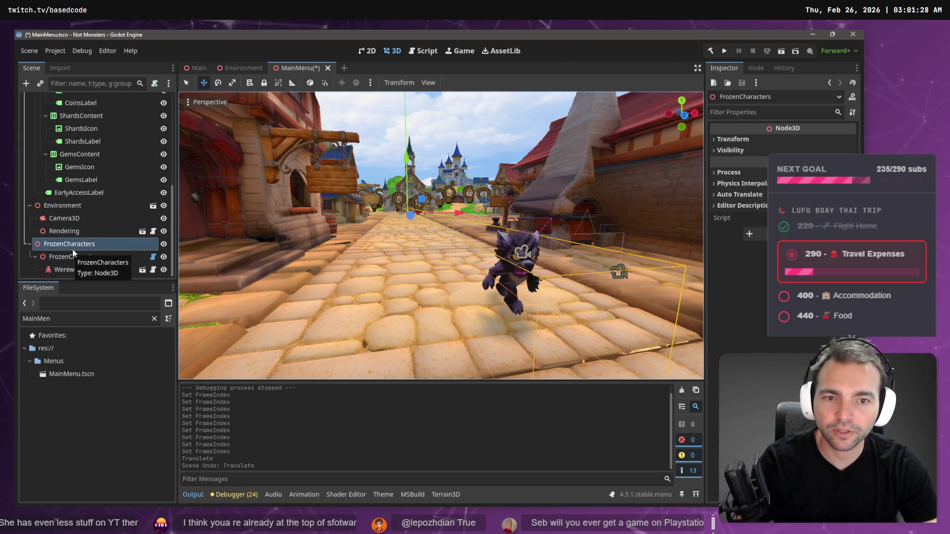
pyautogui.hotkey('ctrl', 'z')
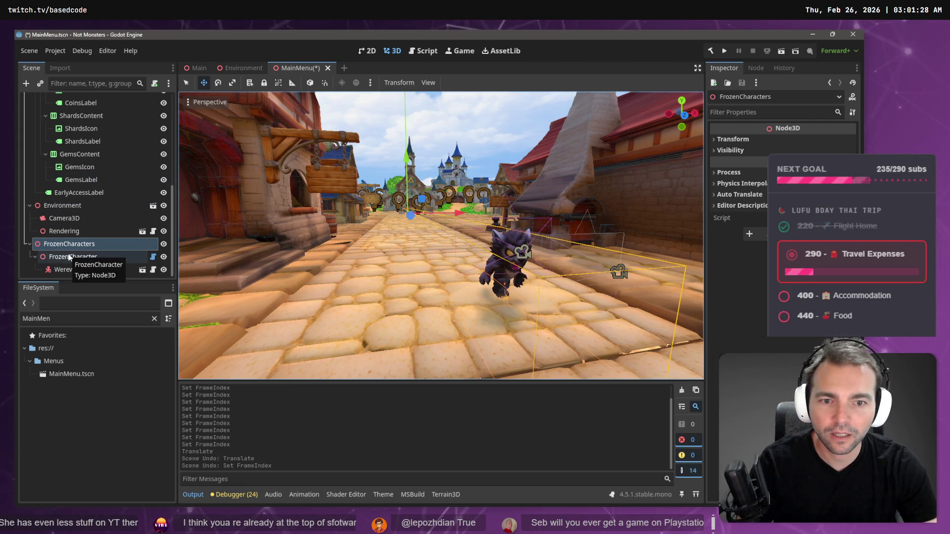
pyautogui.hotkey('ctrl', 'shift', 'z')
pyautogui.click(70, 257)
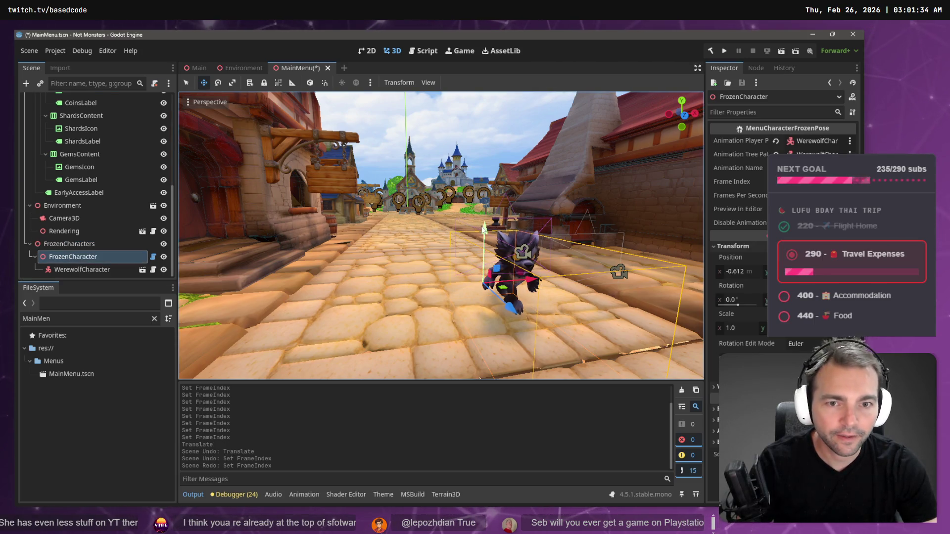
pyautogui.moveTo(484, 230); pyautogui.dragTo(484, 231)
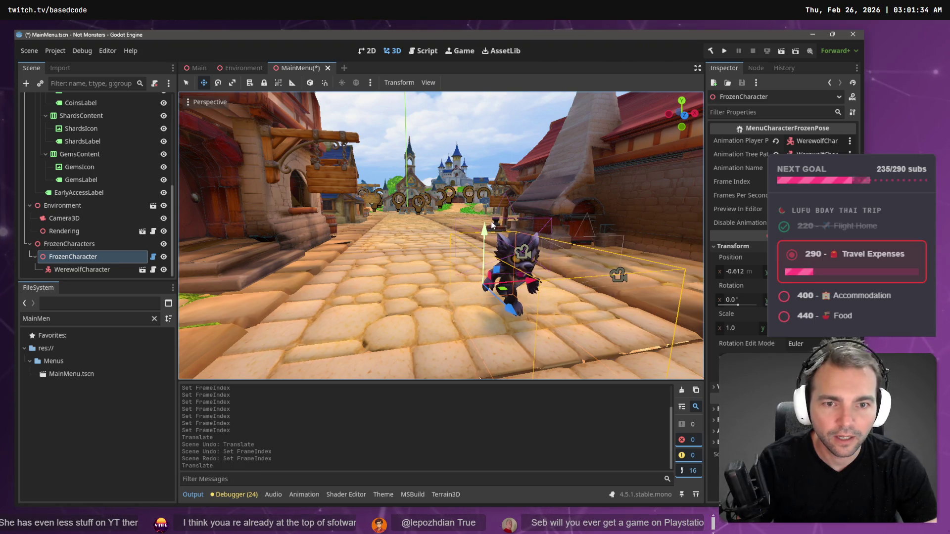
# Raise Camera3D slightly on Y, save MainMenu, and preview the scene through Camera3D
pyautogui.click(63, 218)
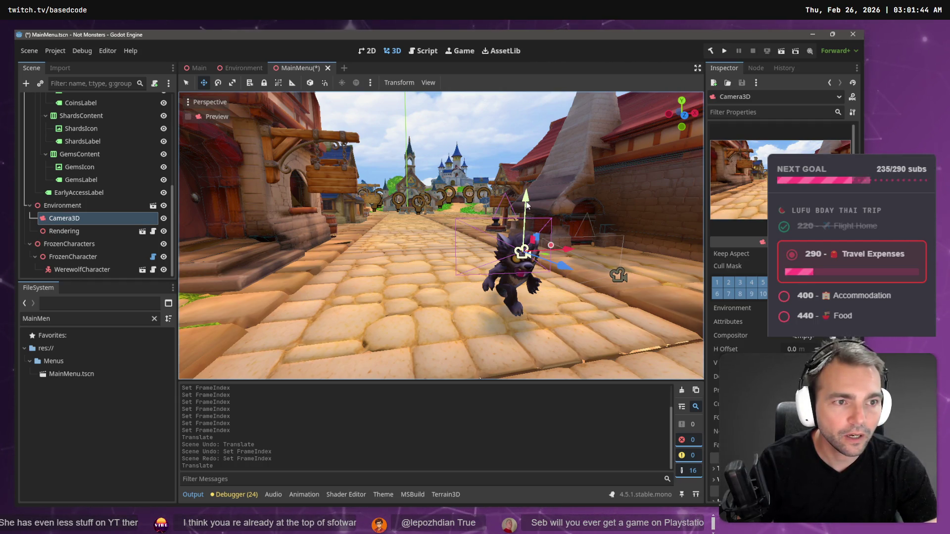
pyautogui.moveTo(526, 205); pyautogui.dragTo(526, 203)
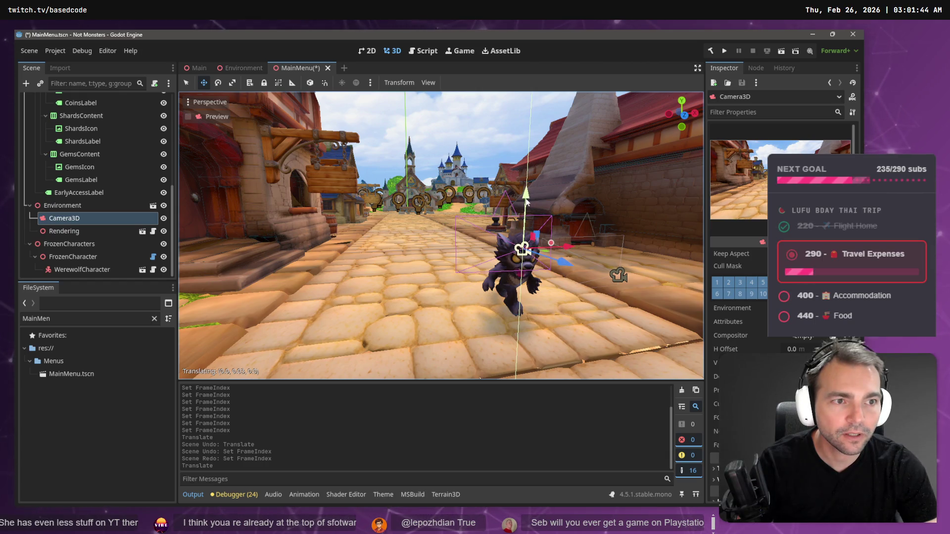
pyautogui.moveTo(527, 199); pyautogui.dragTo(526, 198)
pyautogui.hotkey('ctrl', 's')
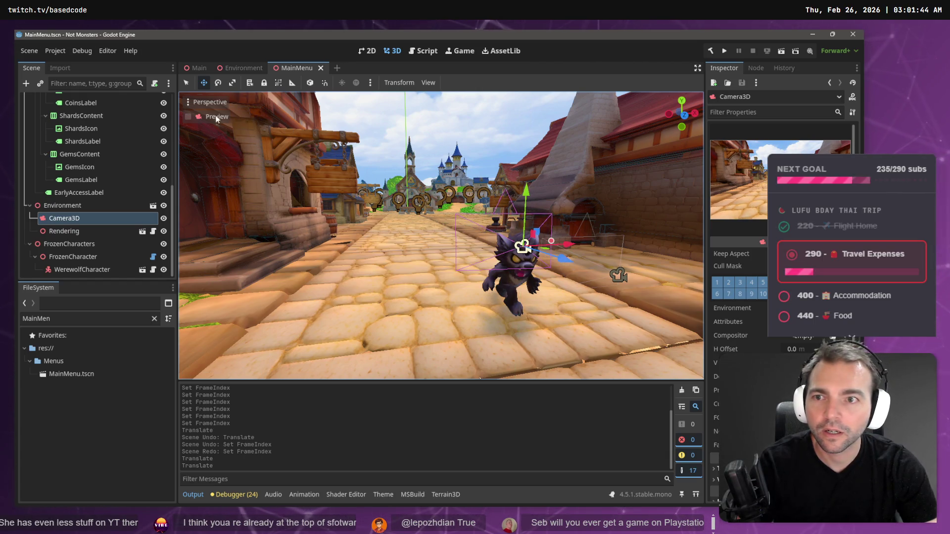
pyautogui.click(188, 117)
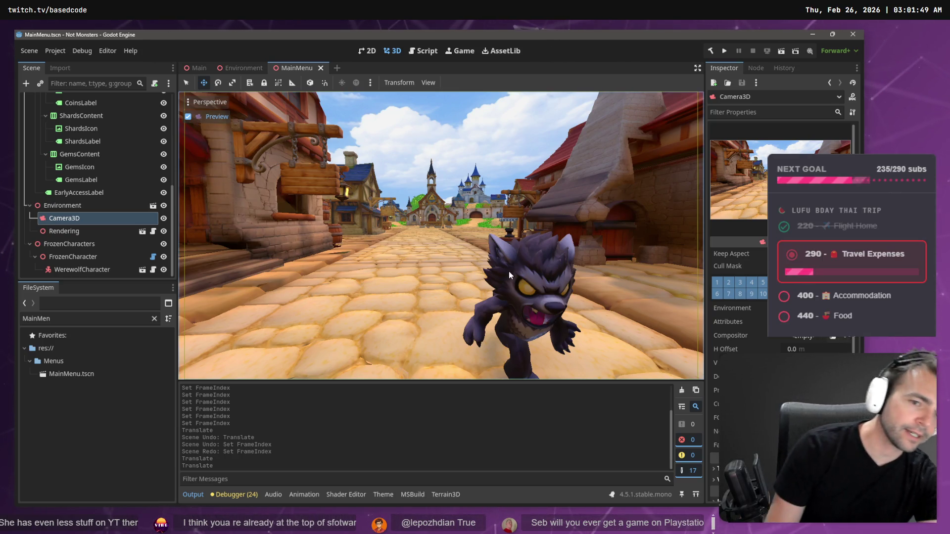
pyautogui.click(73, 256)
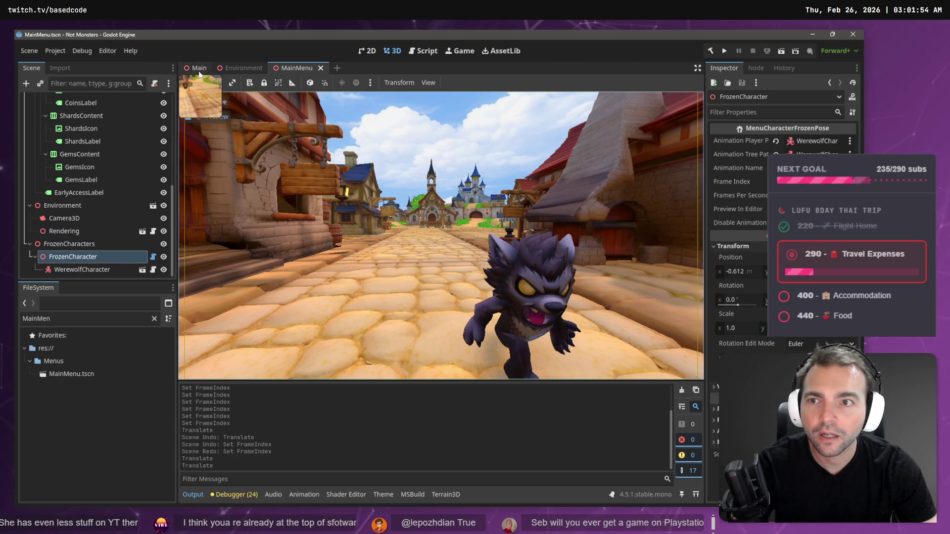
# Move the werewolf back along the street, check it through the game camera, and save MainMenu
pyautogui.click(188, 117)
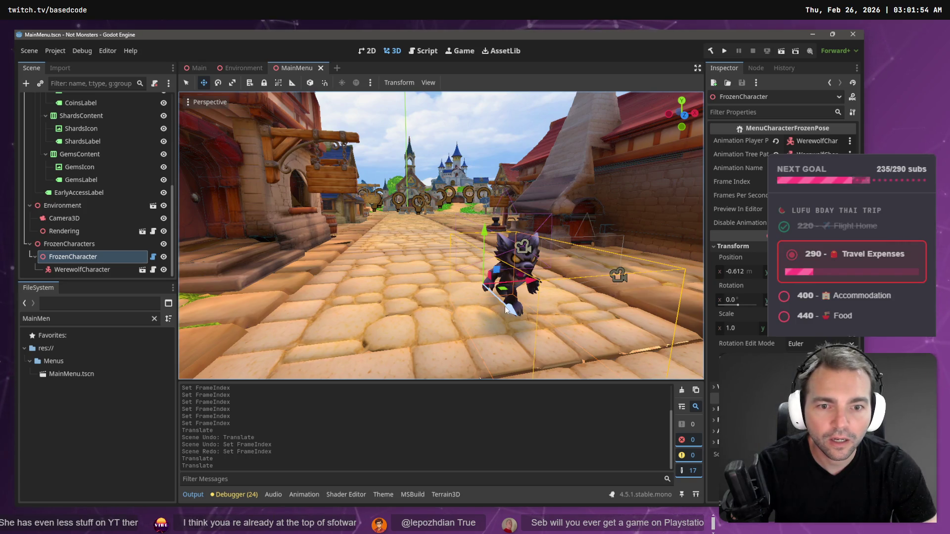
pyautogui.moveTo(505, 310); pyautogui.dragTo(273, 166)
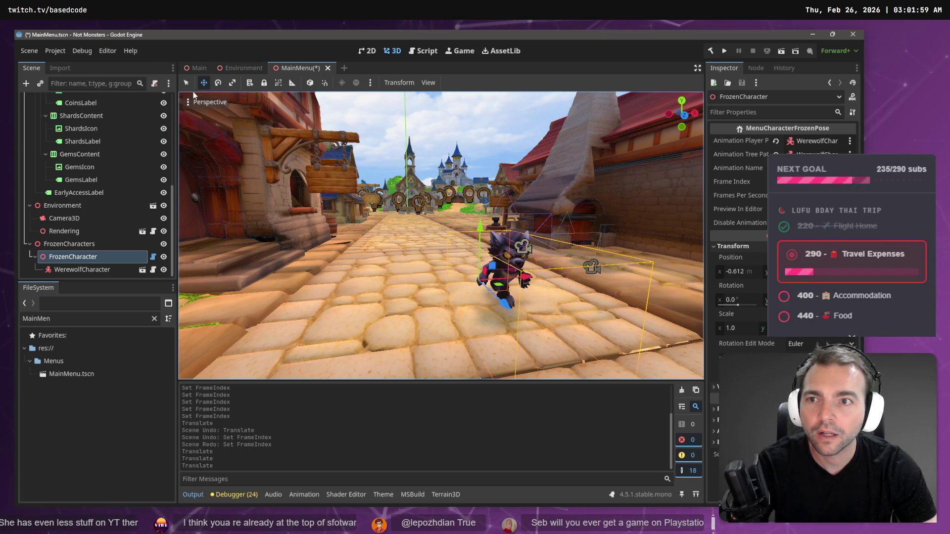
pyautogui.click(208, 102)
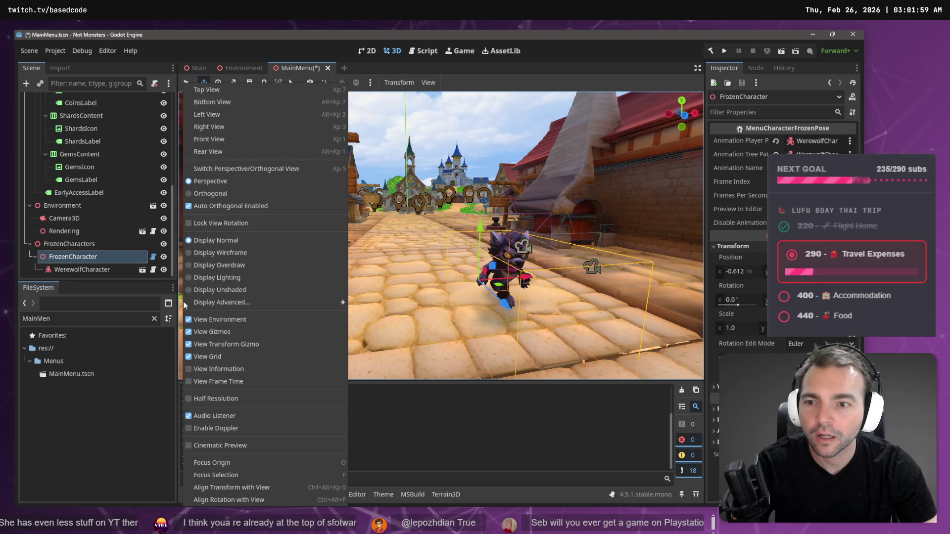
pyautogui.click(213, 448)
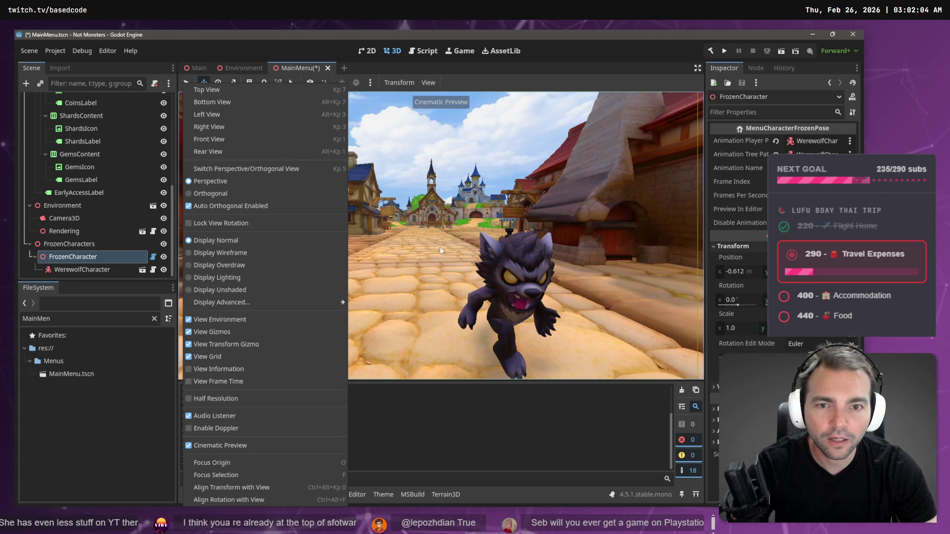
pyautogui.click(484, 159)
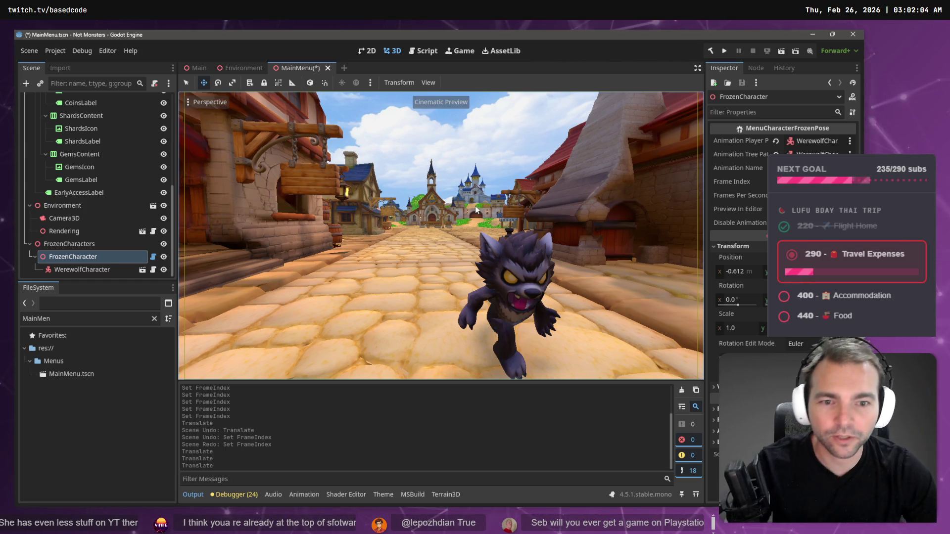
pyautogui.hotkey('ctrl', 's')
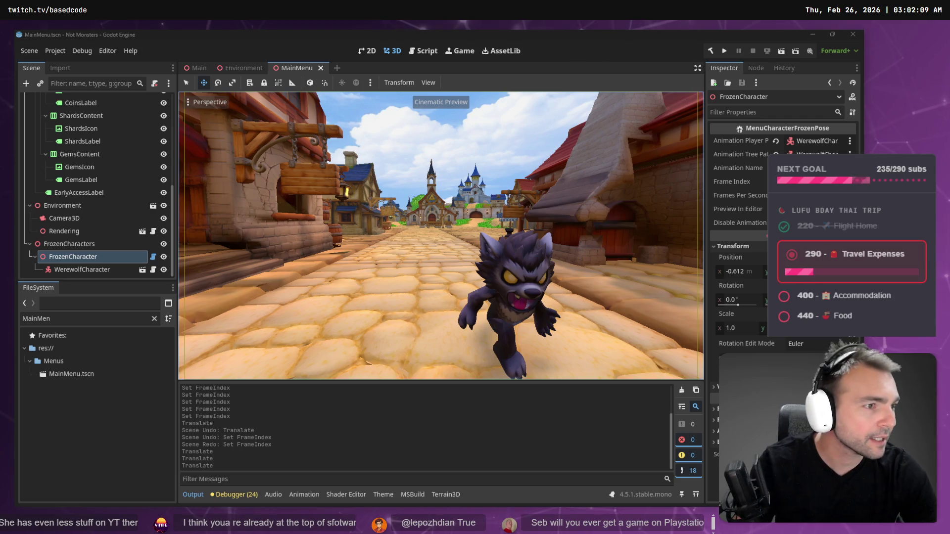
pyautogui.hotkey('alt', 'Tab')
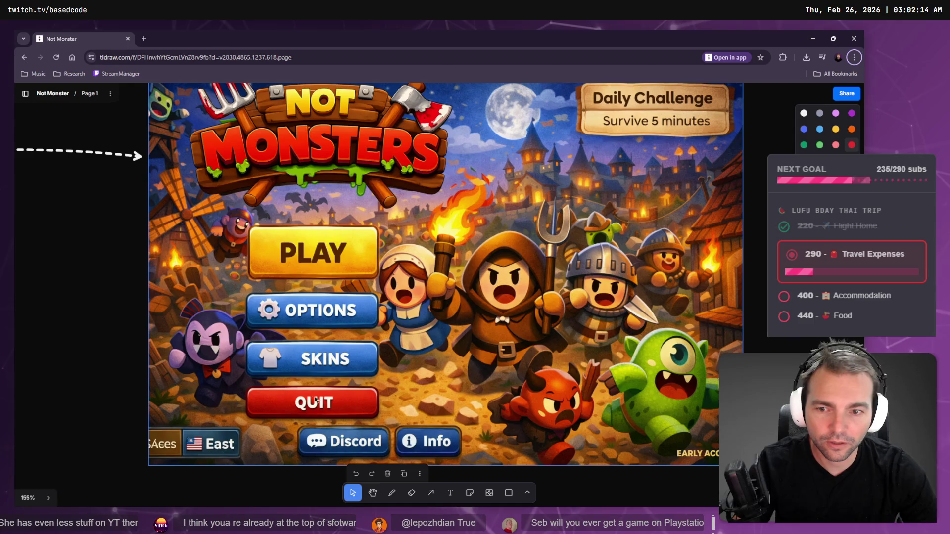
# Compare against the Not Monsters tldraw menu mockup, then return to the Godot editor
pyautogui.hotkey('alt', 'Tab')
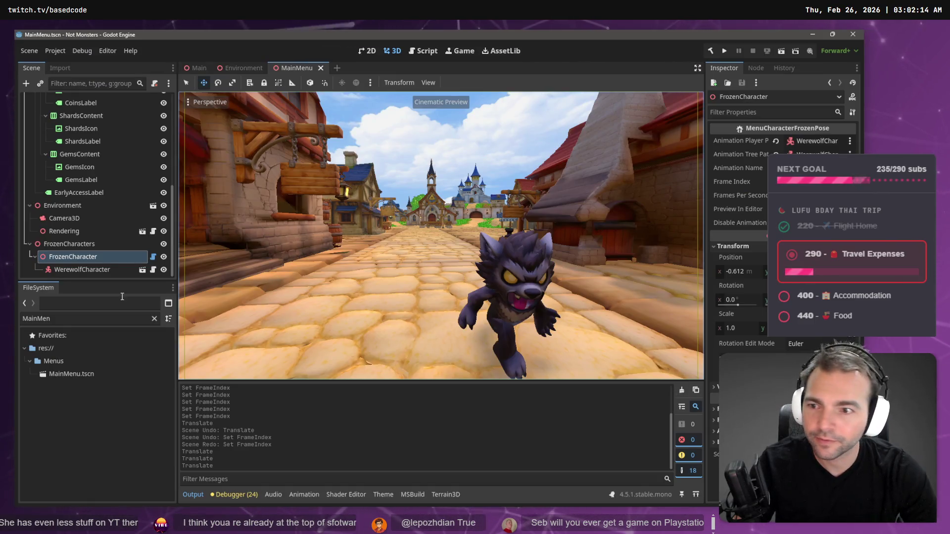
# Duplicate FrozenCharacter as FrozenCharacter2 and delete its copied werewolf child
pyautogui.click(70, 257)
pyautogui.hotkey('ctrl', 'c')
pyautogui.hotkey('ctrl', 'v')
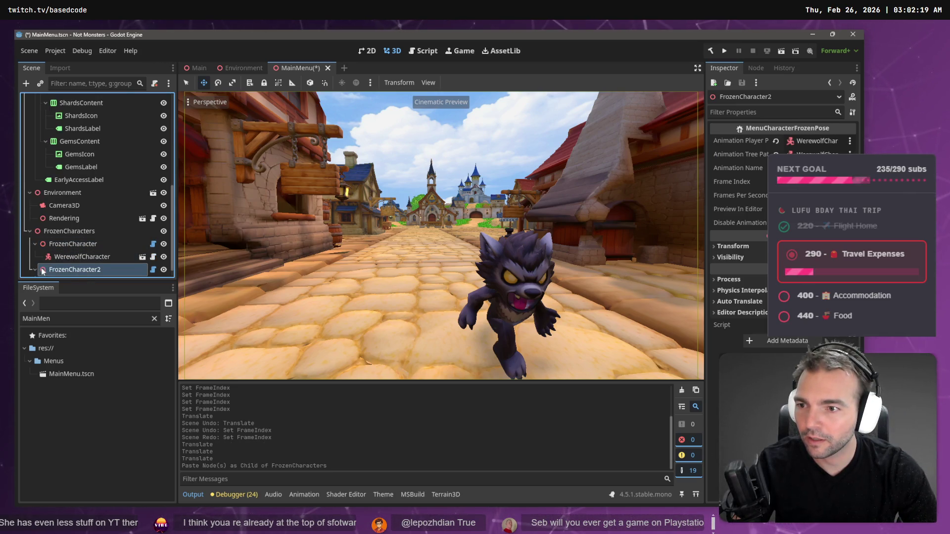
pyautogui.click(42, 271)
pyautogui.click(59, 270)
pyautogui.press('Delete')
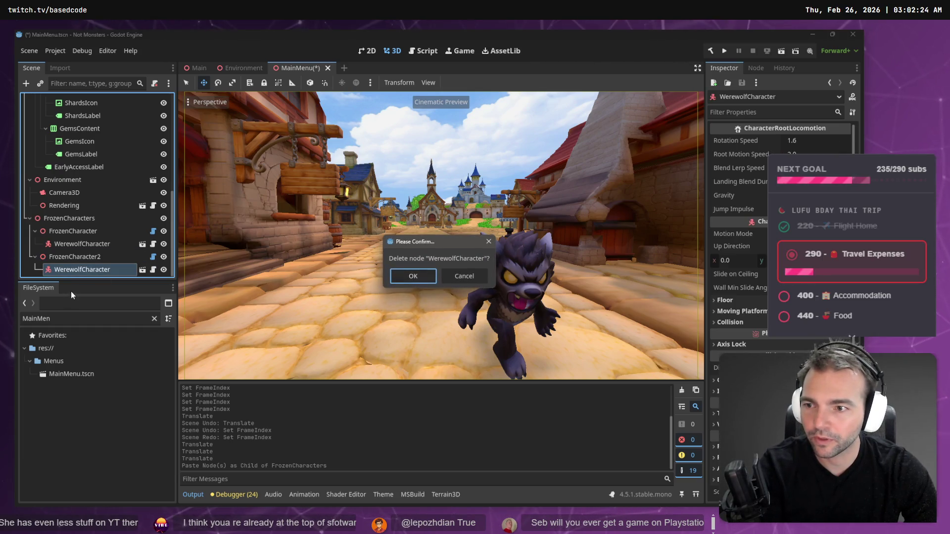
pyautogui.press('Return')
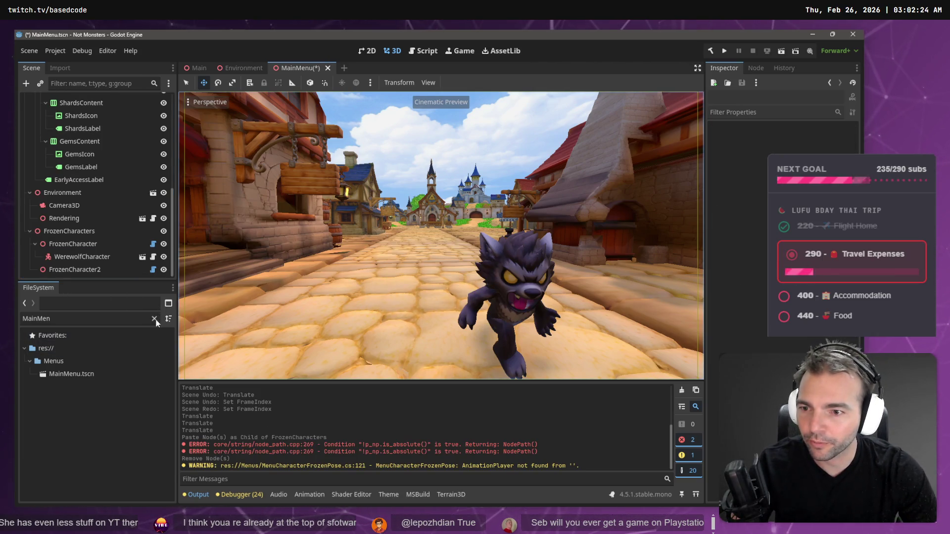
# Find CyclopsCharacter.tscn in the Cyclops folder and drag it into FrozenCharacter2
pyautogui.click(154, 318)
pyautogui.scroll(-3, 39, 426)
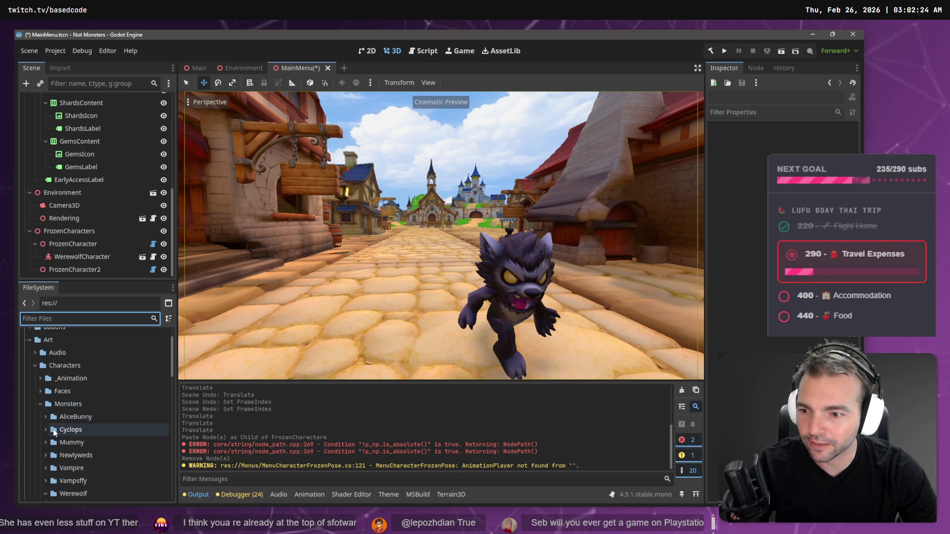
pyautogui.click(46, 451)
pyautogui.click(46, 452)
pyautogui.click(43, 462)
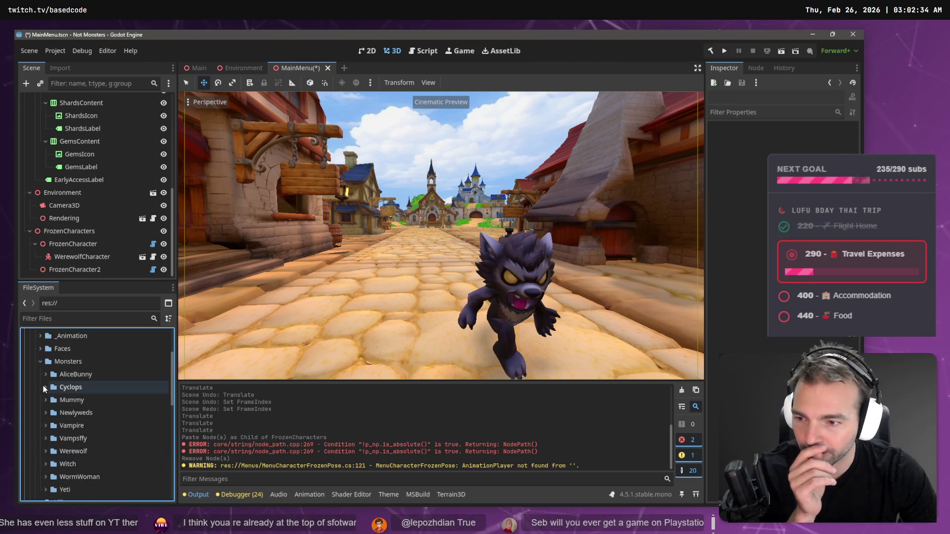
pyautogui.click(44, 386)
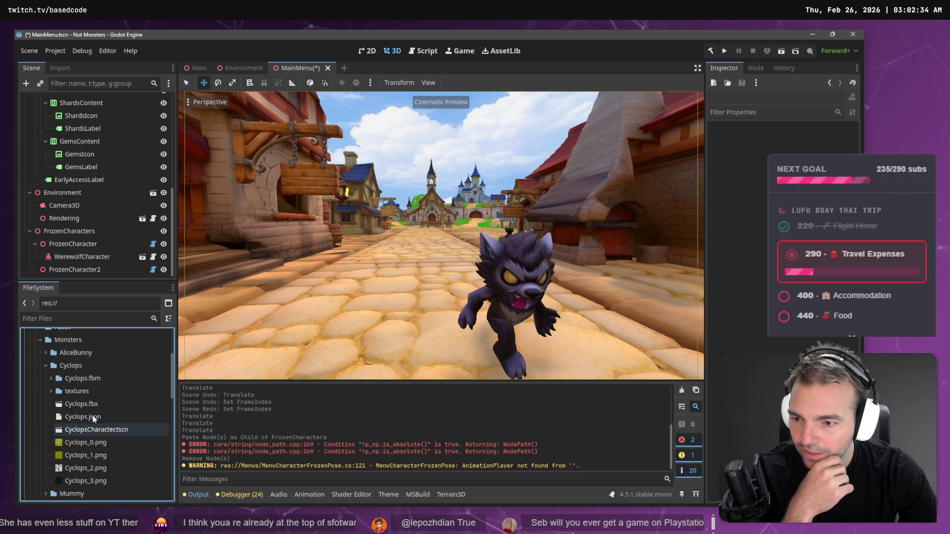
pyautogui.scroll(-1, 96, 408)
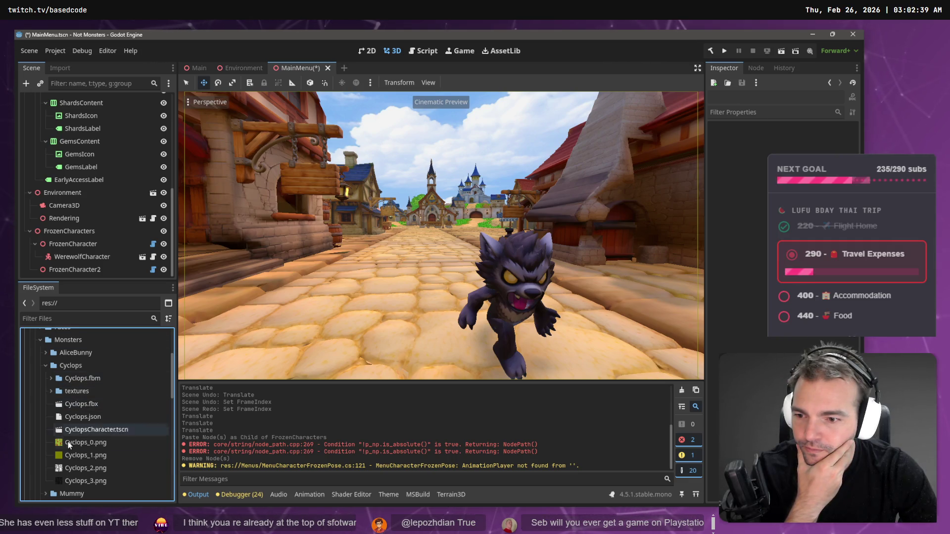
pyautogui.moveTo(94, 432)
pyautogui.mouseDown()
pyautogui.moveTo(99, 376)
pyautogui.moveTo(70, 269)
pyautogui.mouseUp()
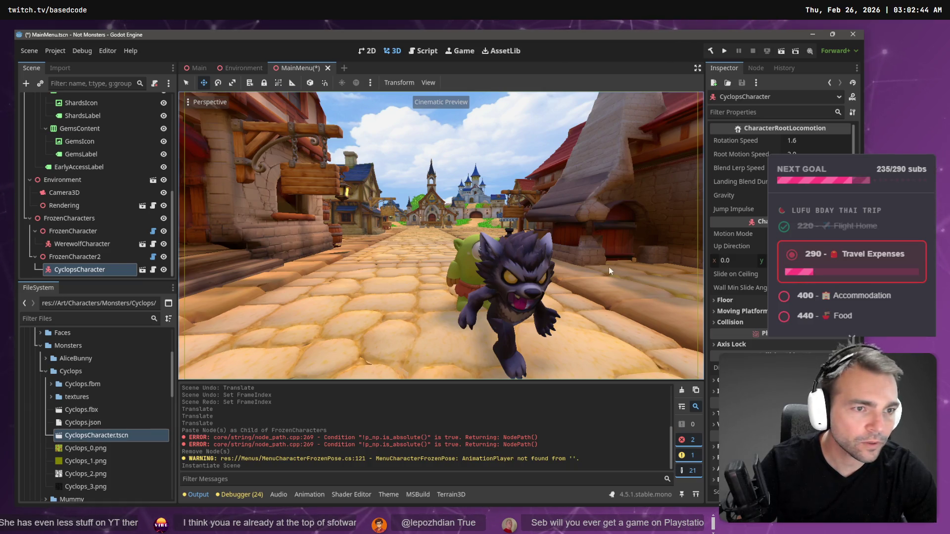
# Step FrozenCharacter2's Frame Index to give the cyclops a different pose
pyautogui.click(91, 254)
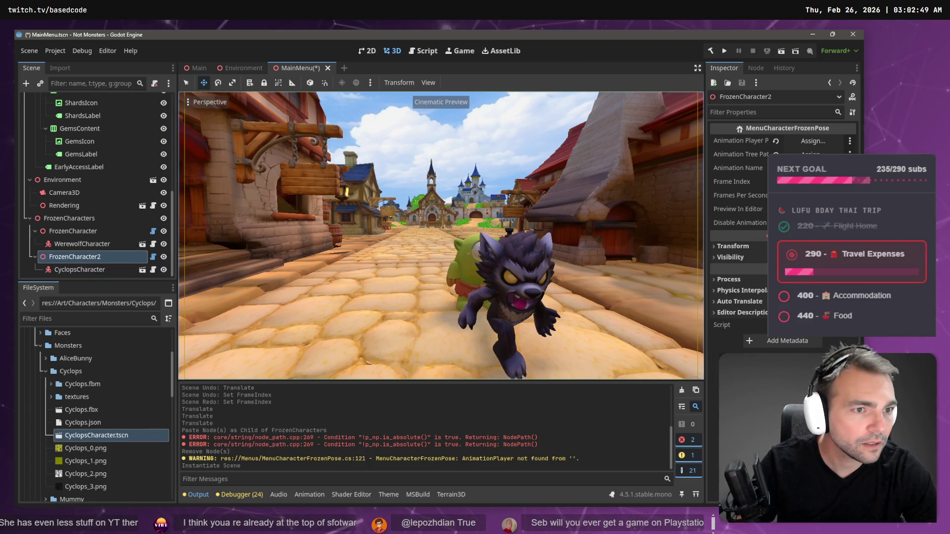
pyautogui.click(841, 182)
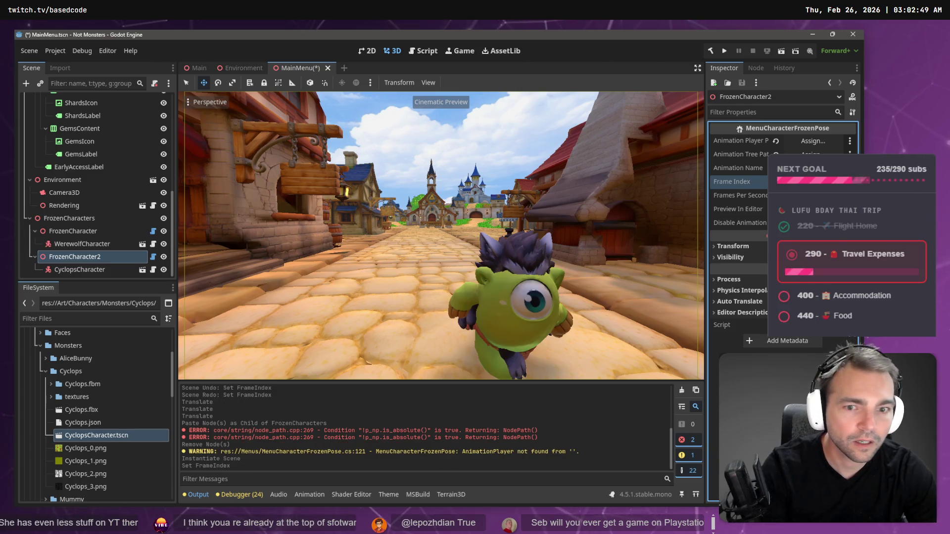
pyautogui.click(841, 182)
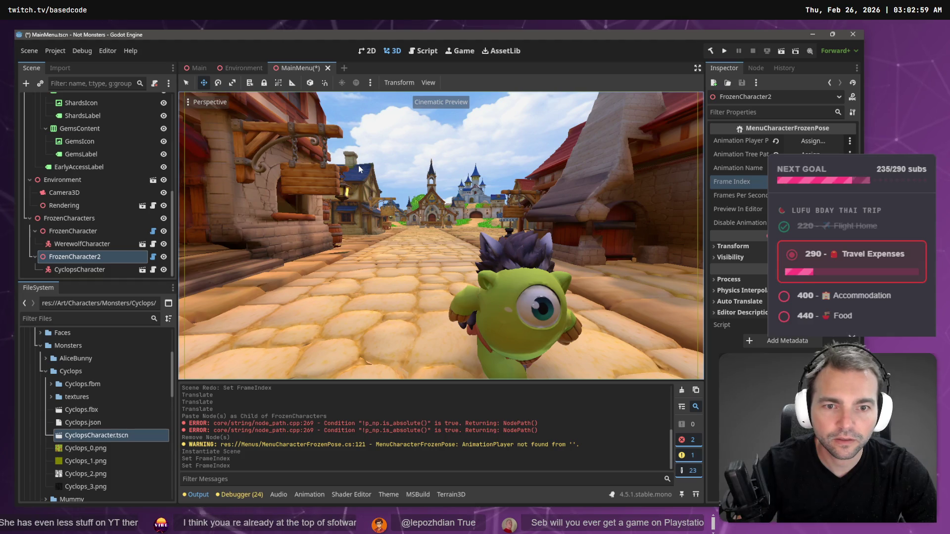
# With Cinematic Preview off, drag FrozenCharacter2 right of the werewolf, then restore the camera preview
pyautogui.click(203, 100)
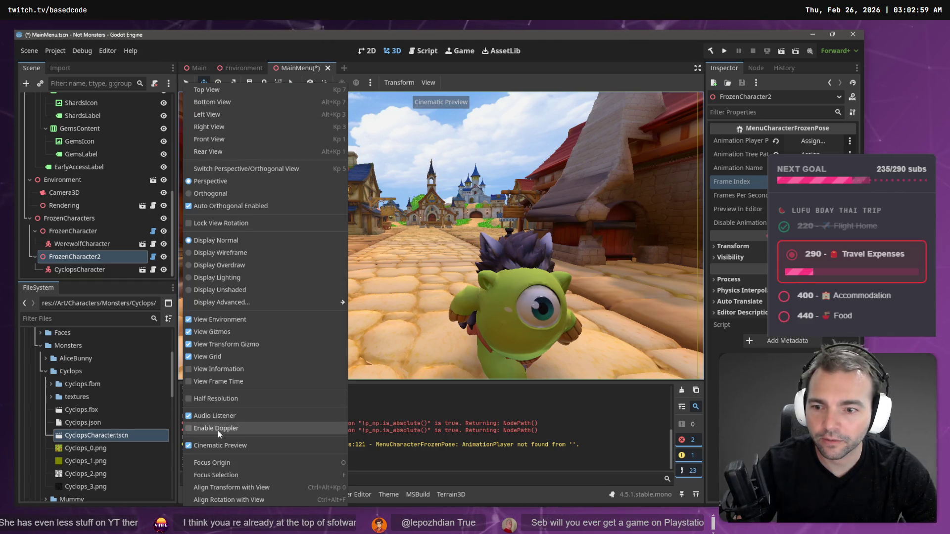
pyautogui.click(218, 446)
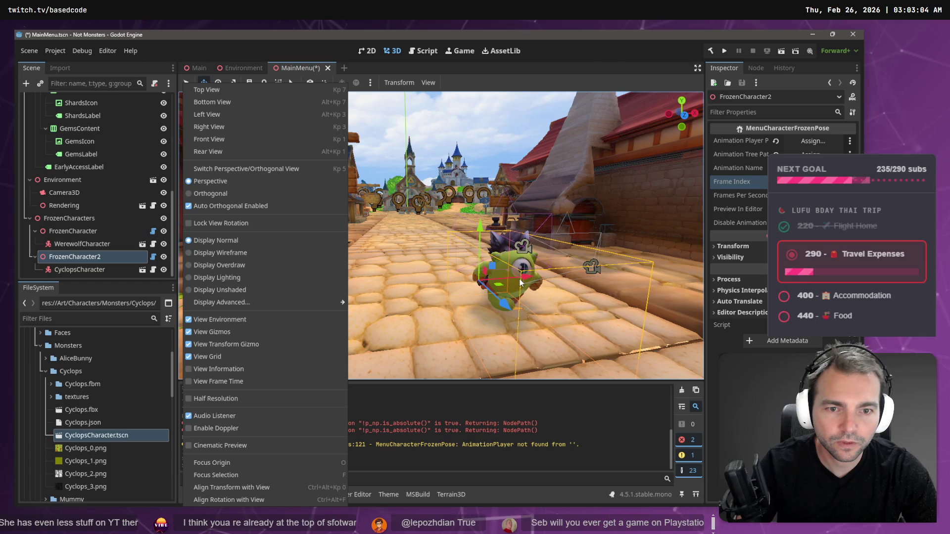
pyautogui.click(527, 282)
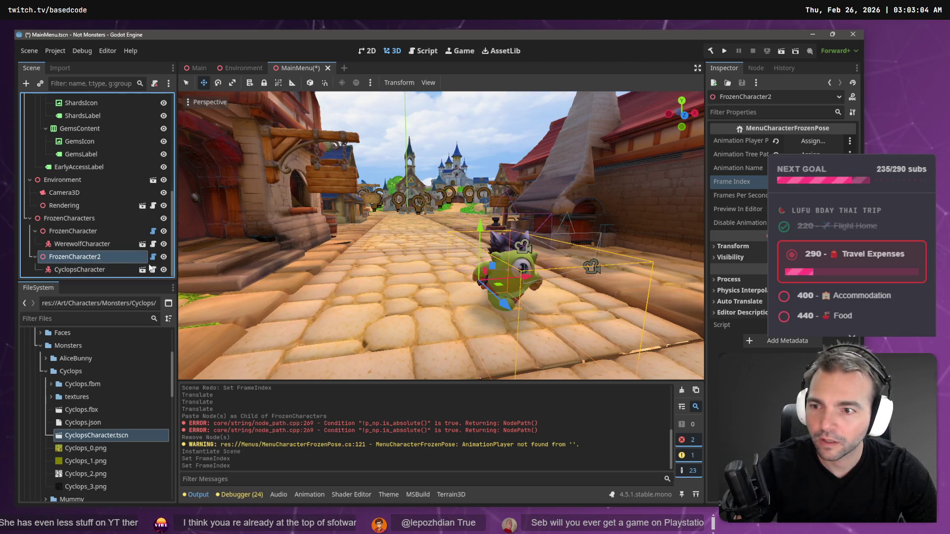
pyautogui.moveTo(535, 279)
pyautogui.mouseDown()
pyautogui.moveTo(572, 278)
pyautogui.moveTo(549, 282)
pyautogui.mouseUp()
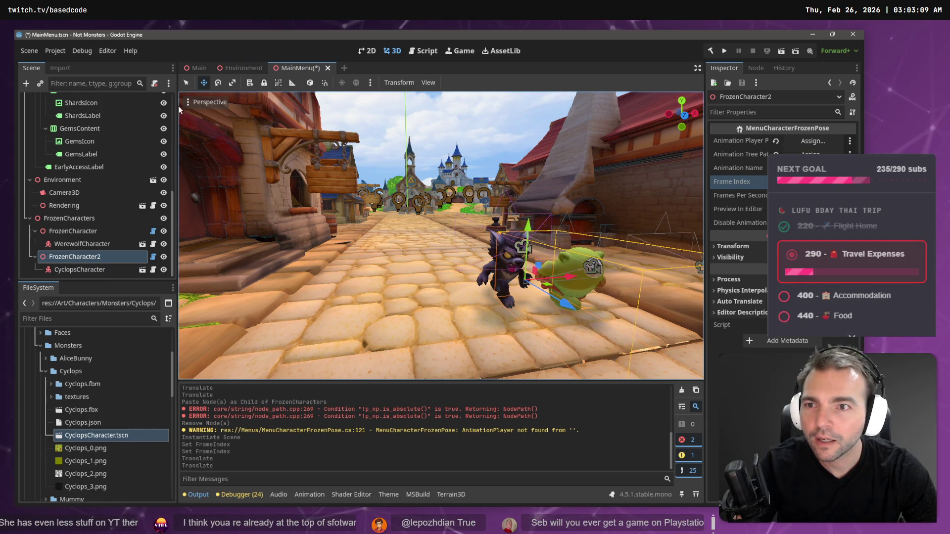
pyautogui.click(190, 102)
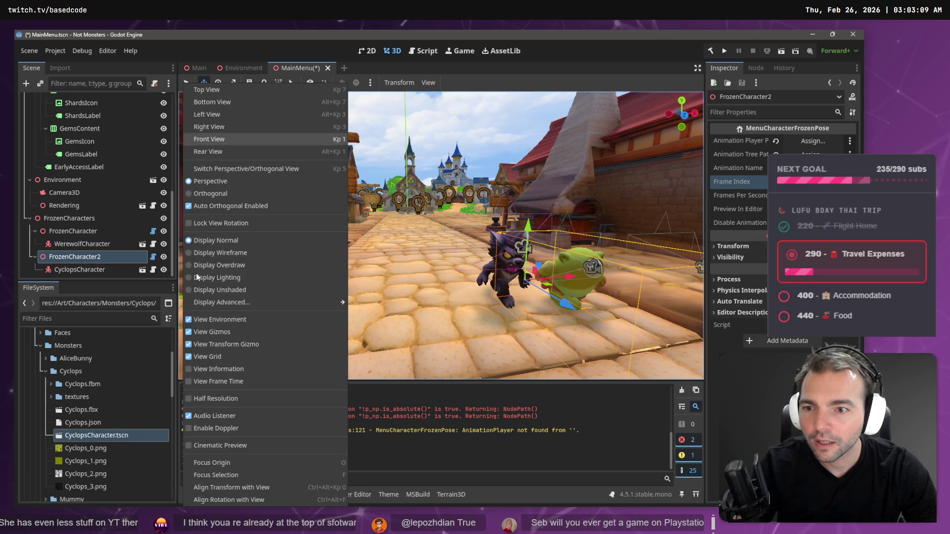
pyautogui.click(224, 447)
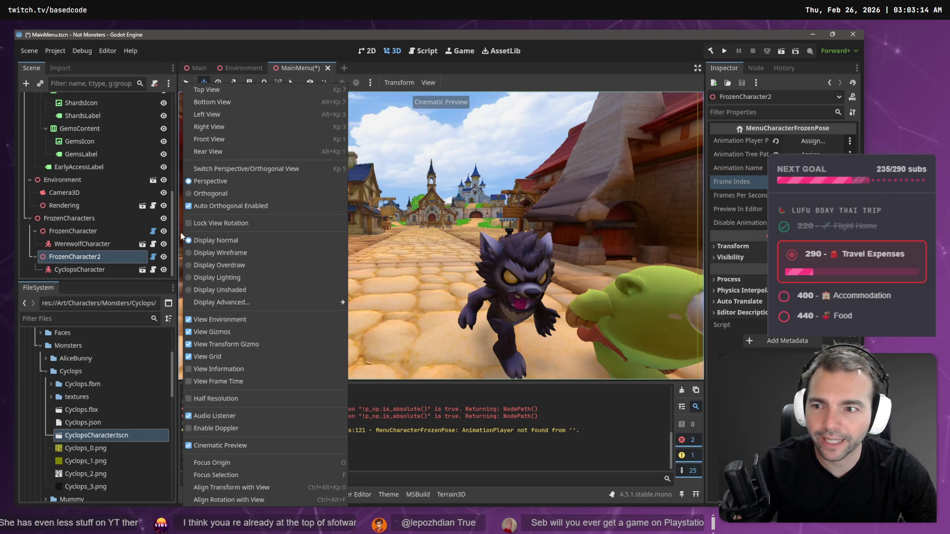
pyautogui.click(43, 256)
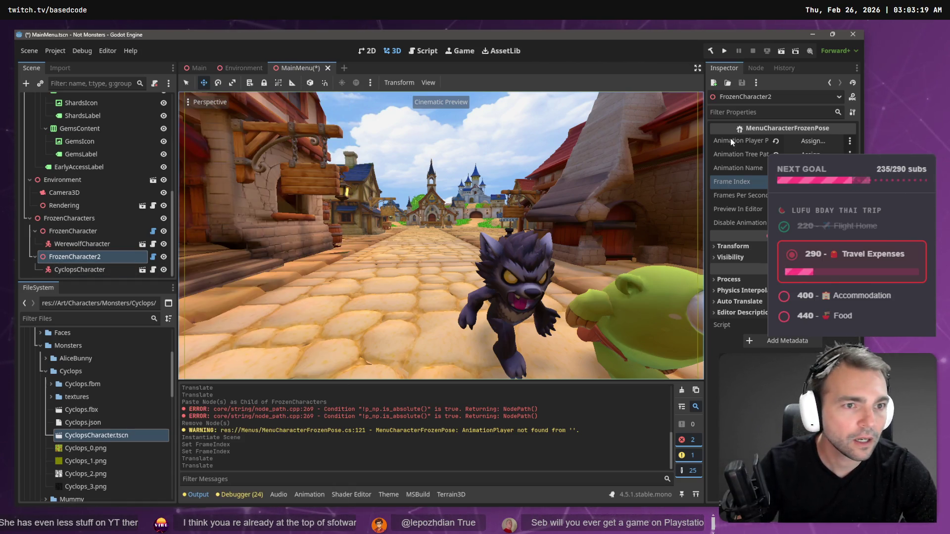
# Set the Cyclops's Transform Position X to 1.588, beside the werewolf
pyautogui.click(733, 246)
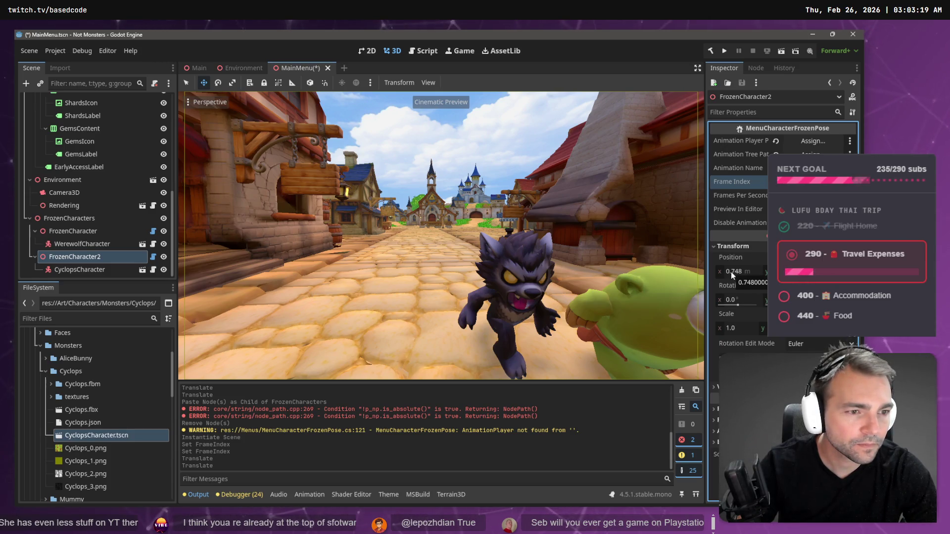
pyautogui.click(732, 271)
pyautogui.press('Return')
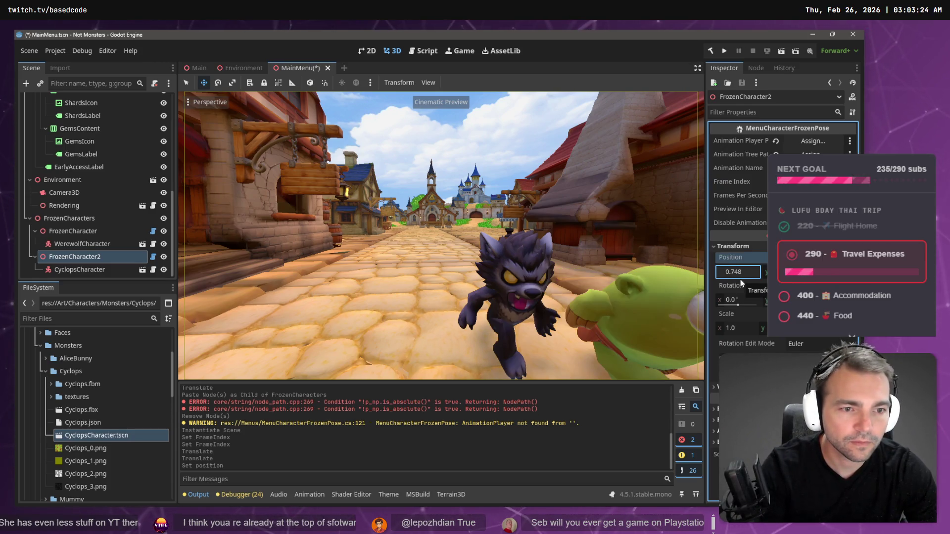
pyautogui.press('Return')
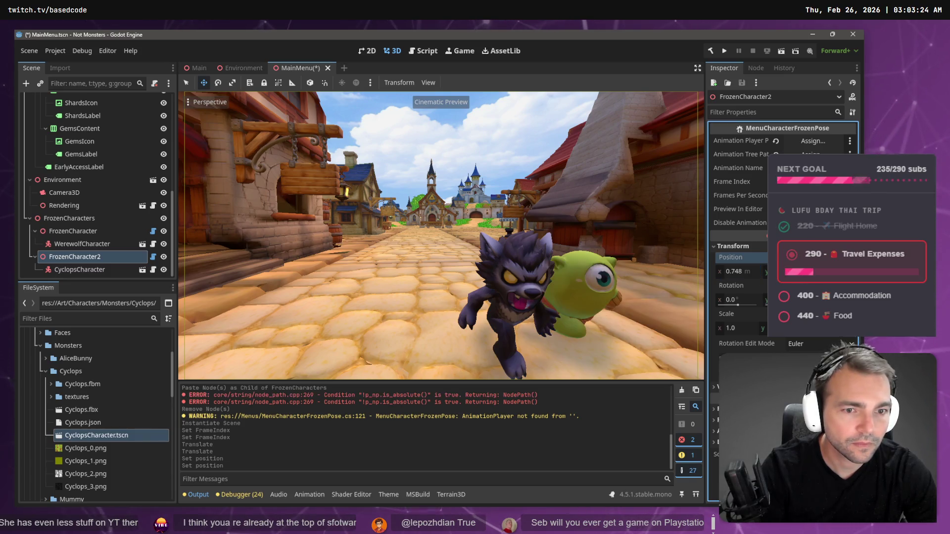
pyautogui.press('Return')
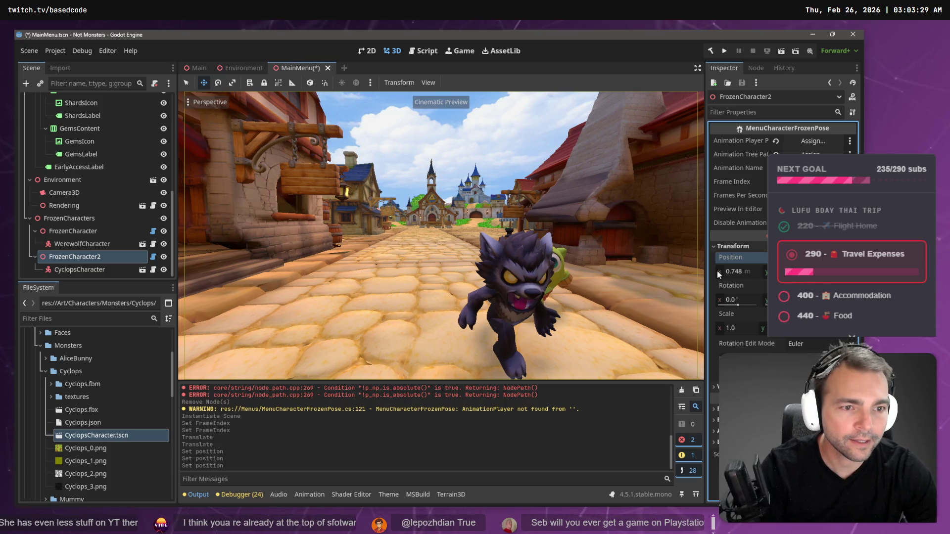
pyautogui.moveTo(717, 272); pyautogui.dragTo(765, 271)
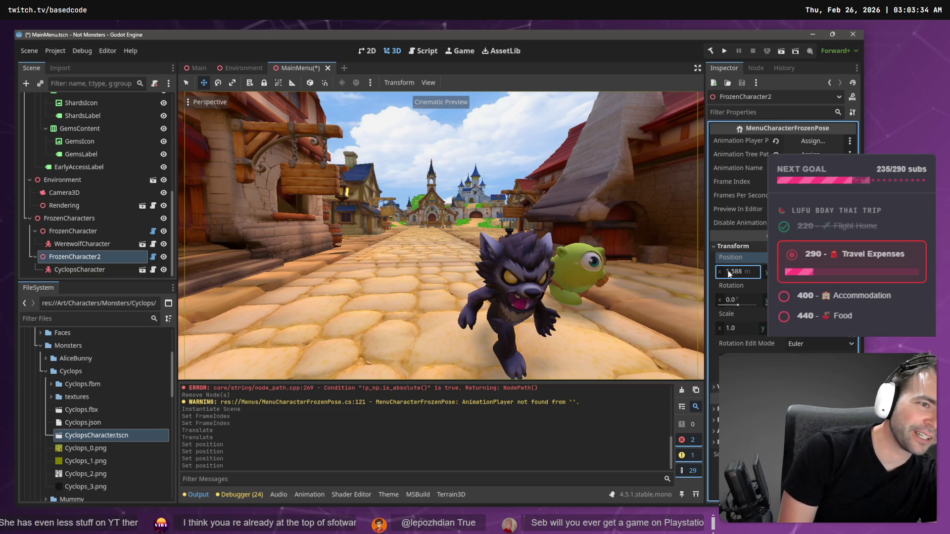
# Change the Cyclops's Frame Index to give it a new peeking pose
pyautogui.click(792, 181)
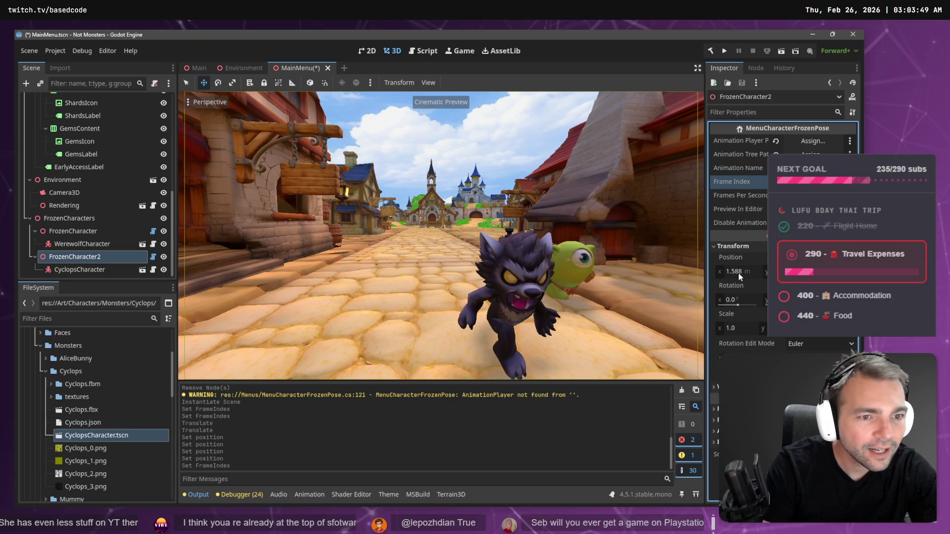
pyautogui.click(732, 257)
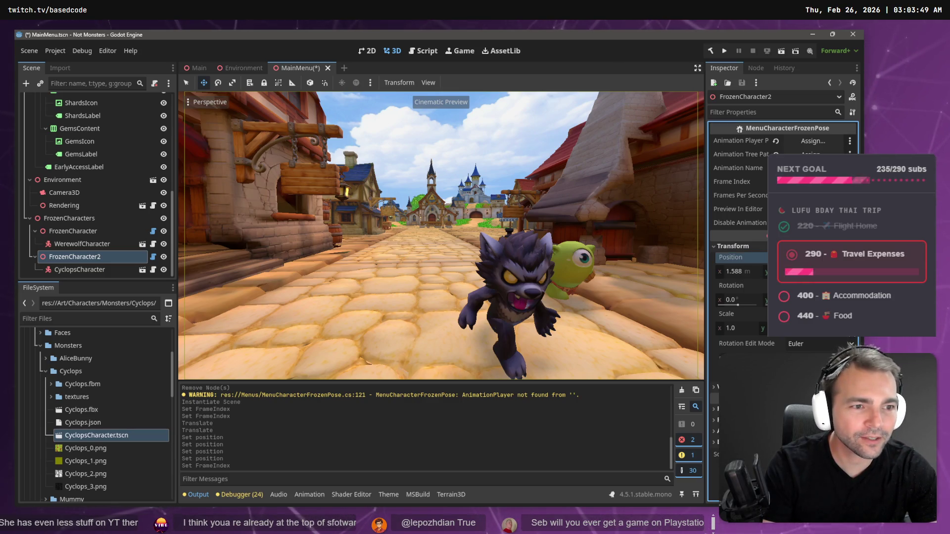
pyautogui.click(731, 286)
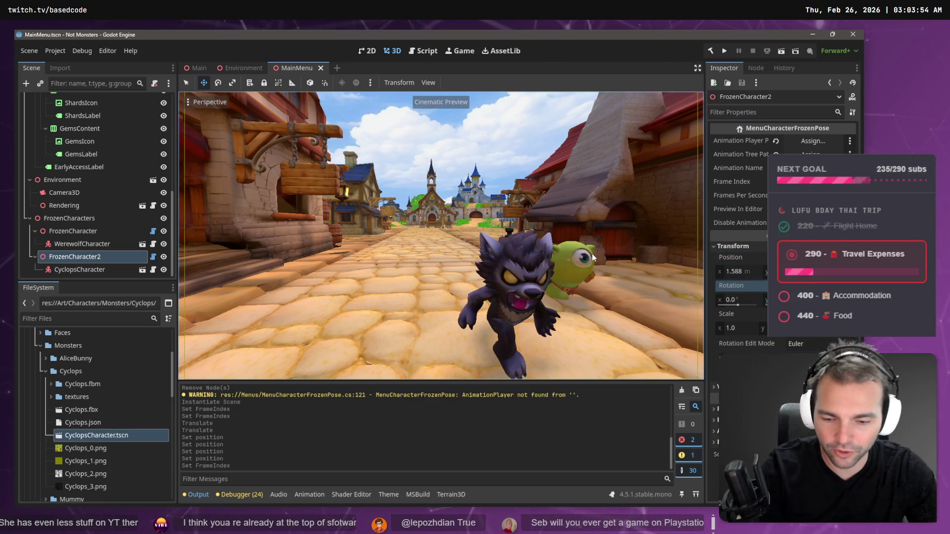
pyautogui.press('F5')
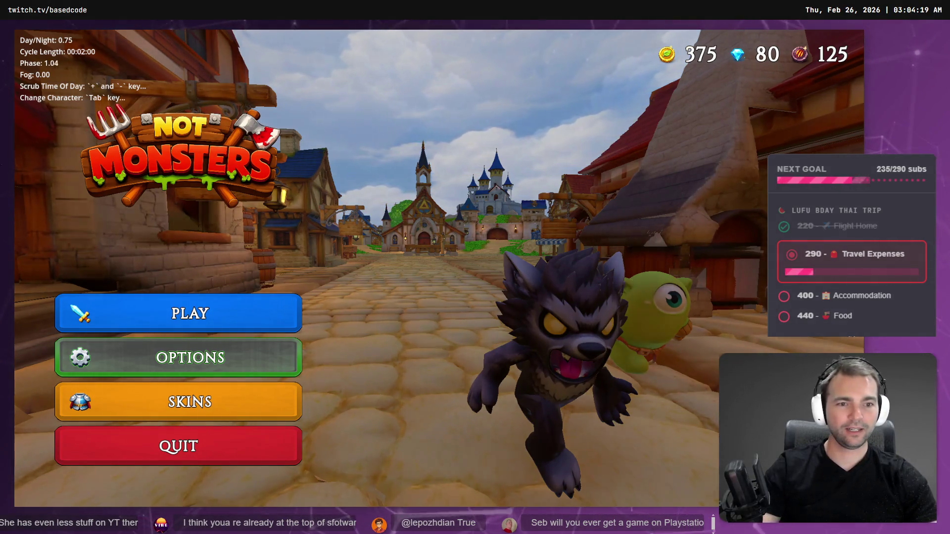
pyautogui.press('F8')
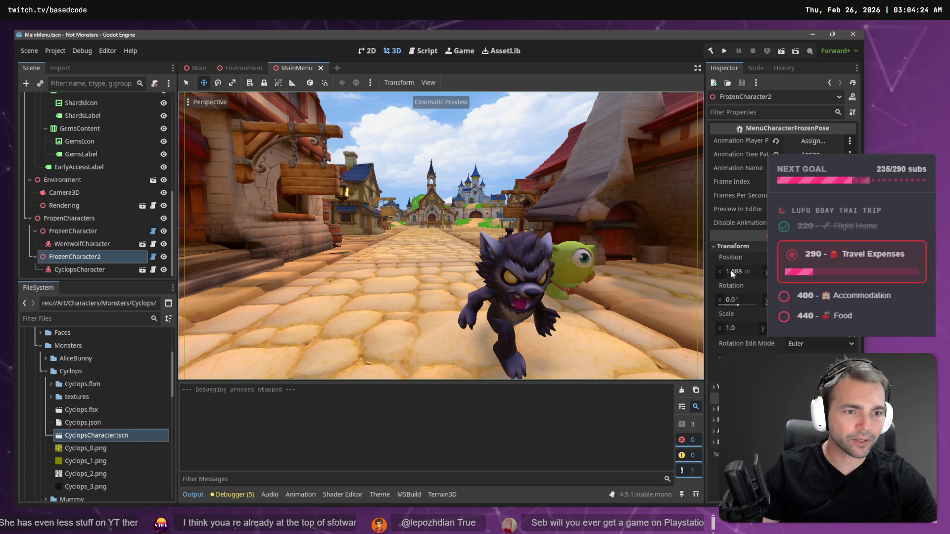
# Slide the Cyclops's Position X back and forth, settling at 2.593 behind the werewolf's shoulder
pyautogui.moveTo(736, 278); pyautogui.dragTo(811, 278)
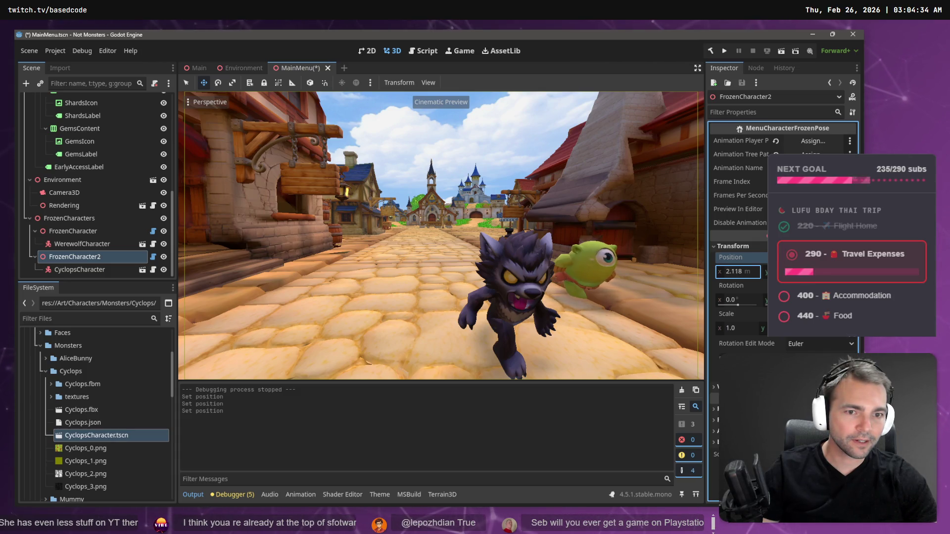
pyautogui.moveTo(812, 278); pyautogui.dragTo(864, 278)
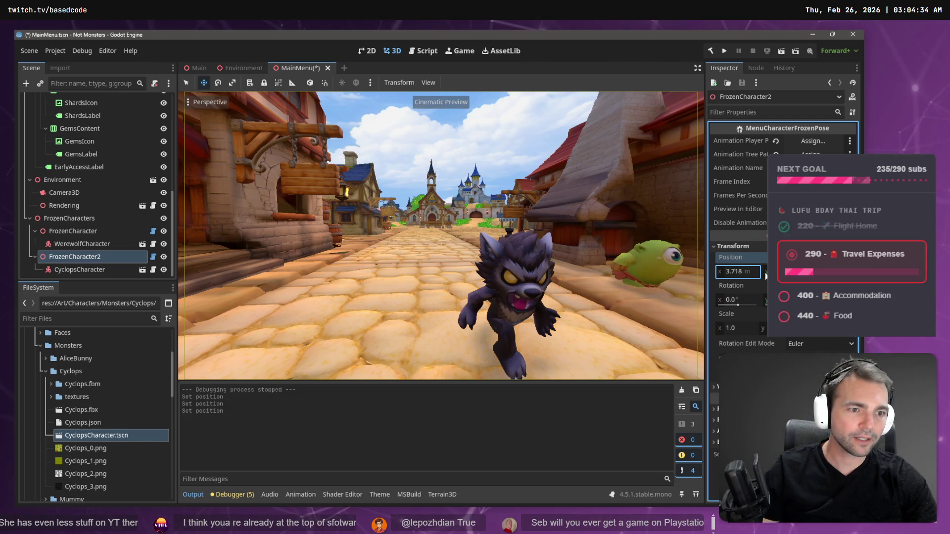
pyautogui.press('Tab')
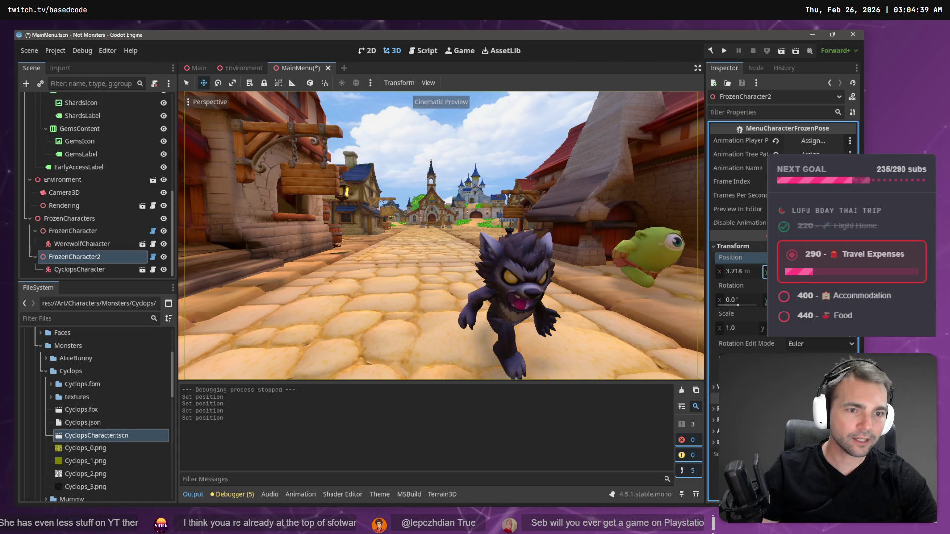
pyautogui.moveTo(741, 276); pyautogui.dragTo(702, 276)
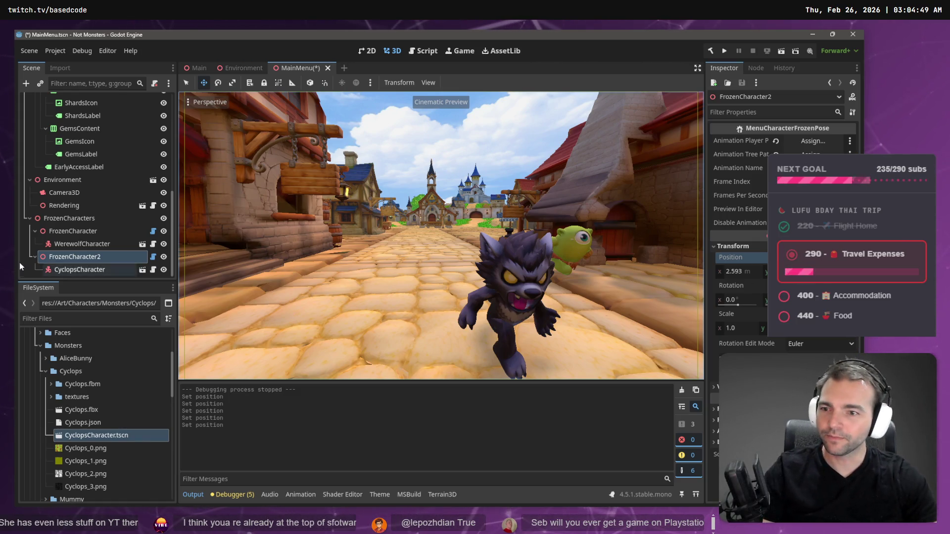
pyautogui.hotkey('alt', 'Tab')
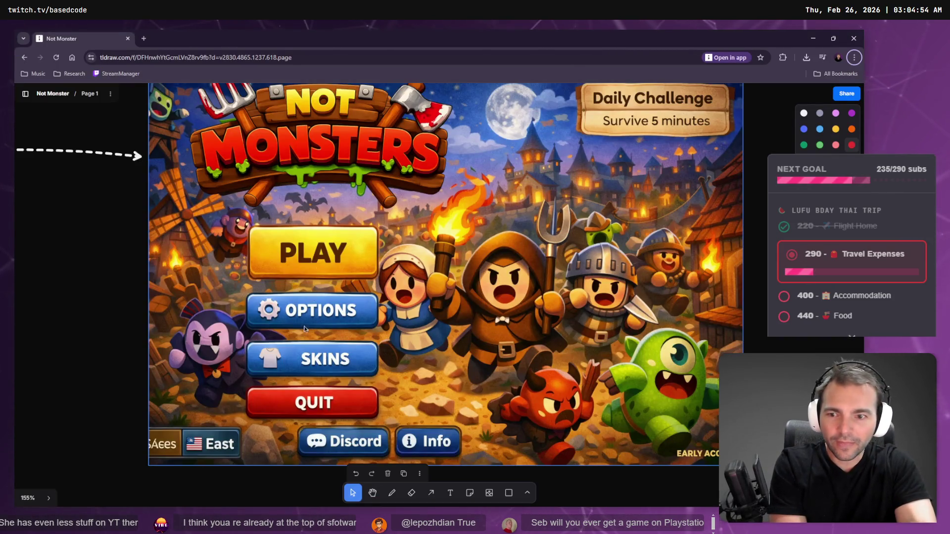
pyautogui.hotkey('alt', 'Tab')
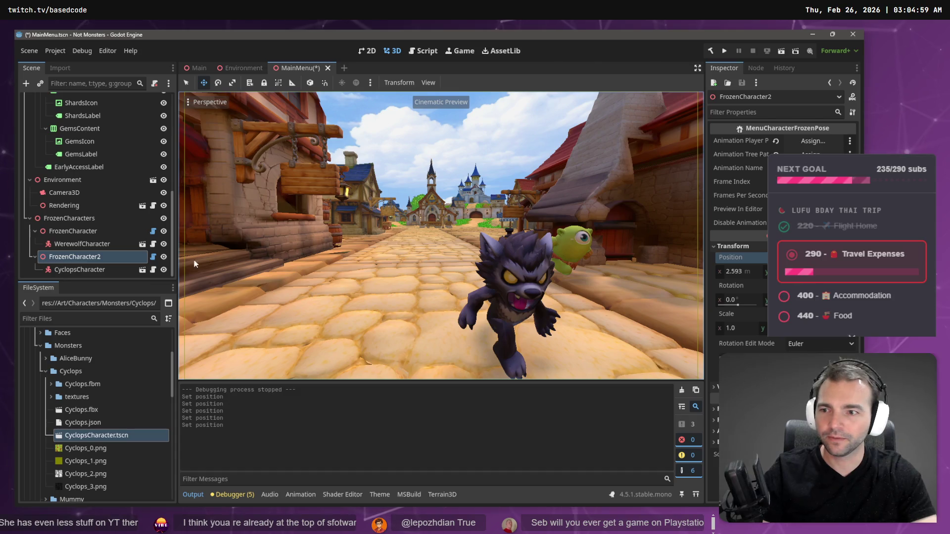
# Save the scene and paste a copy of the frozen holder as FrozenCharacter3
pyautogui.hotkey('ctrl', 's')
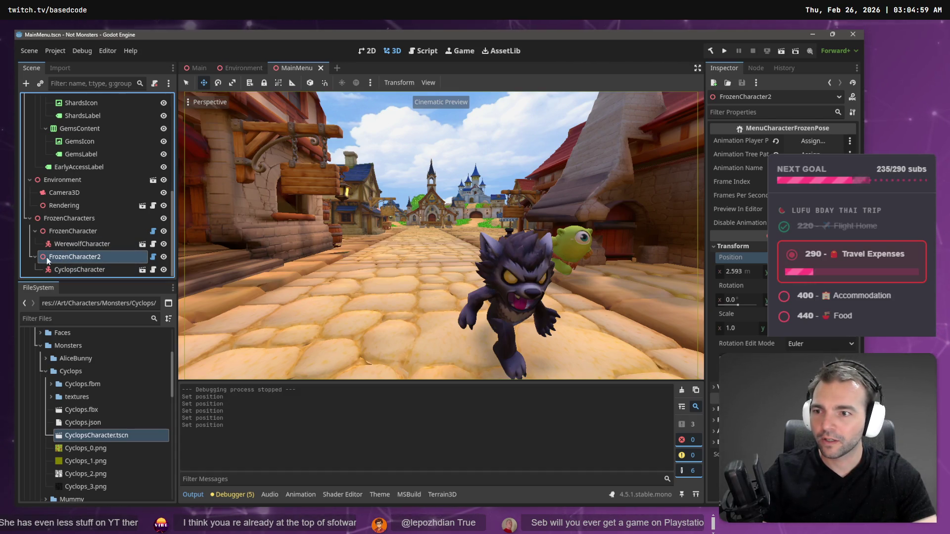
pyautogui.hotkey('ctrl', 'v')
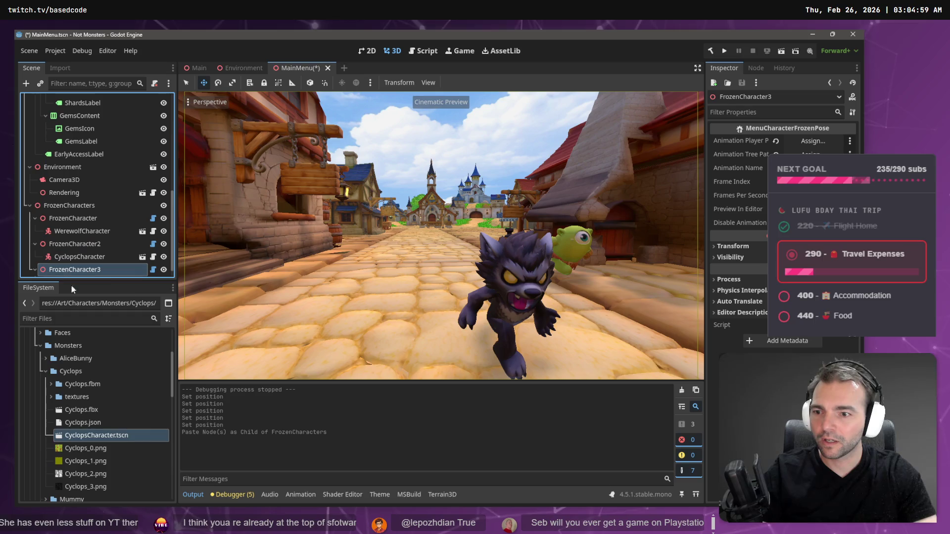
pyautogui.moveTo(96, 435); pyautogui.dragTo(66, 270)
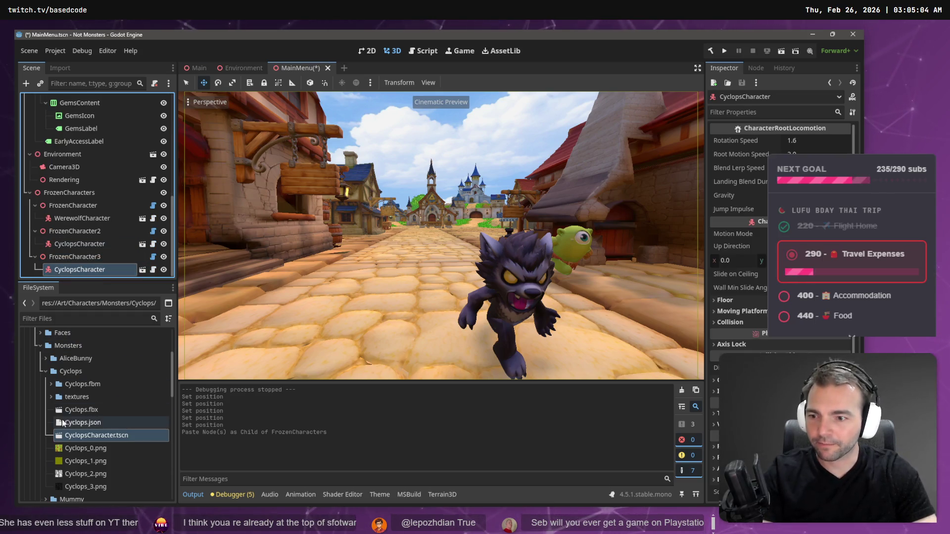
# Instance MummyCharacter.tscn under FrozenCharacter3 and delete the leftover CyclopsCharacter child
pyautogui.doubleClick(63, 372)
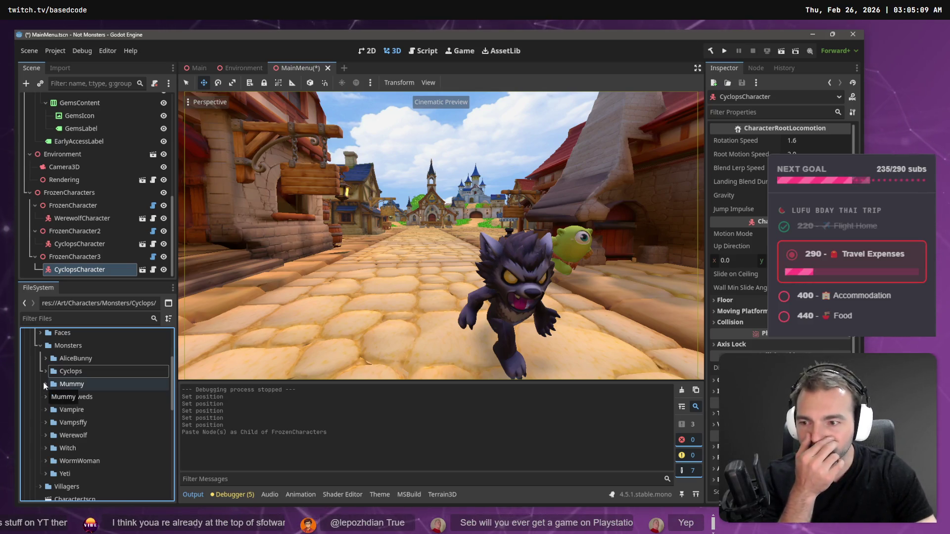
pyautogui.click(45, 384)
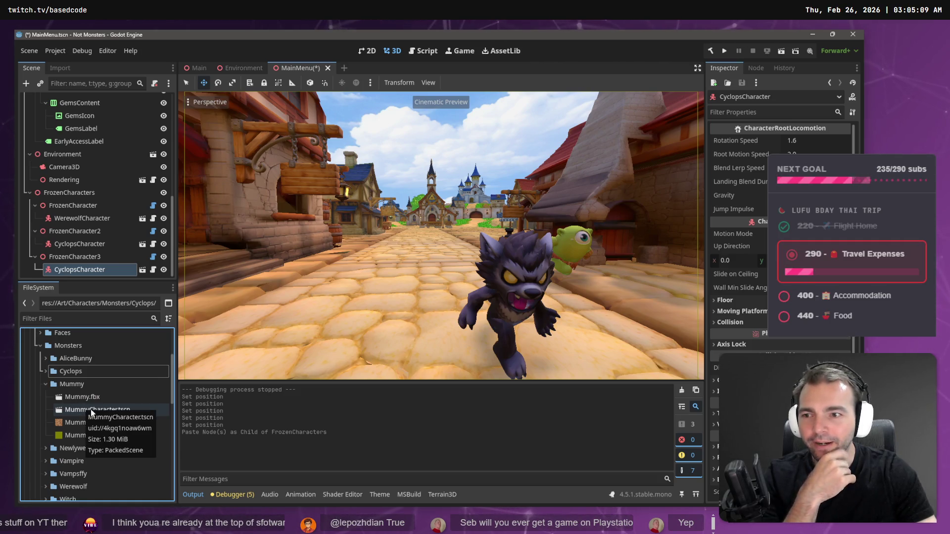
pyautogui.moveTo(94, 408)
pyautogui.mouseDown()
pyautogui.moveTo(100, 282)
pyautogui.moveTo(85, 267)
pyautogui.mouseUp()
pyautogui.click(88, 269)
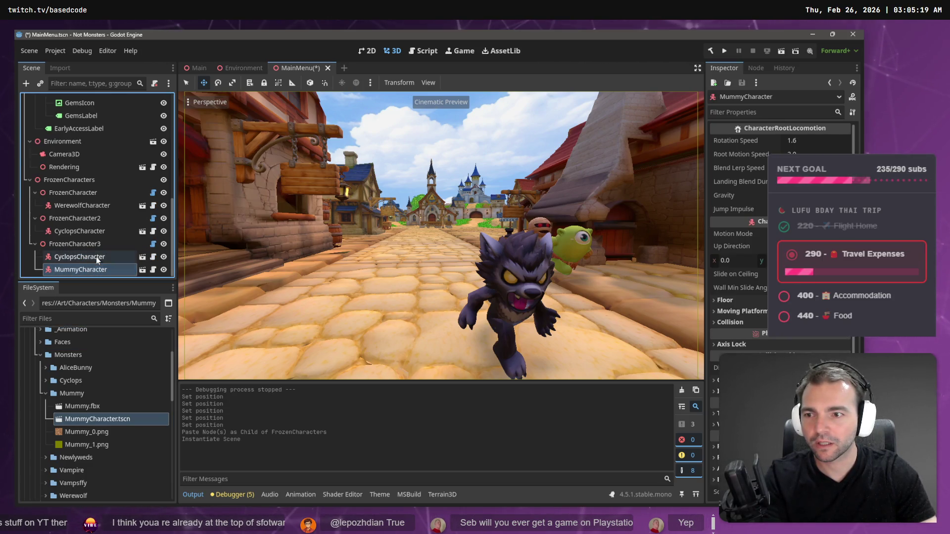
pyautogui.click(97, 257)
pyautogui.press('Delete')
pyautogui.press('Return')
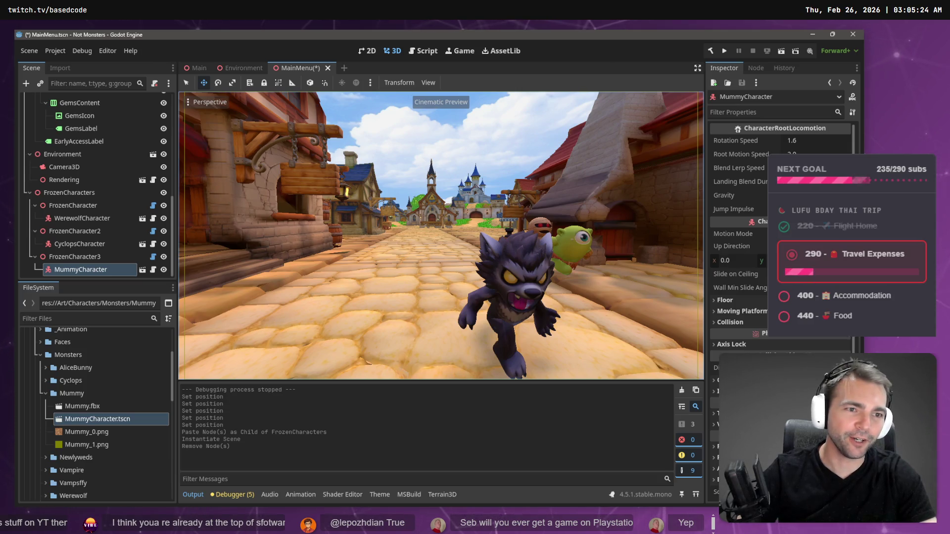
# Raise FrozenCharacter3's Frame Index twice to freeze the mummy in a new pose
pyautogui.click(82, 257)
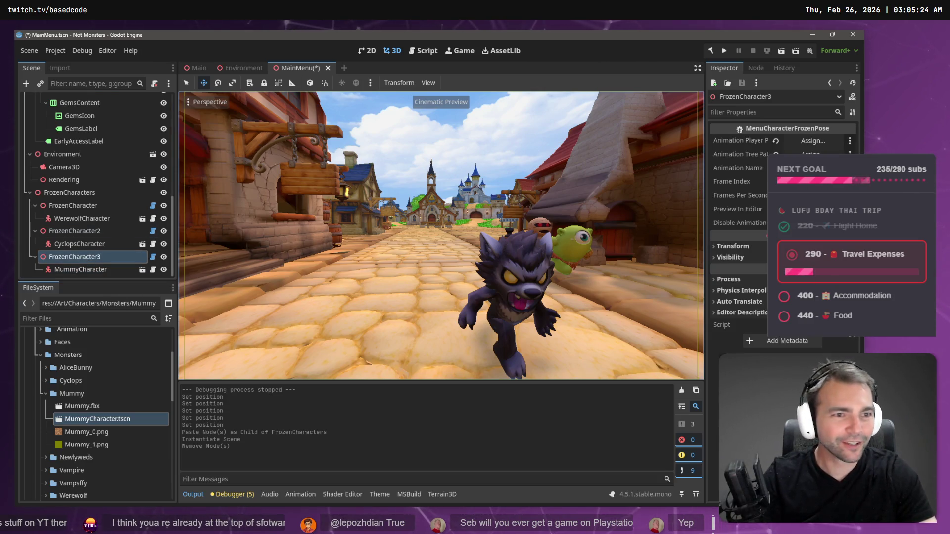
pyautogui.click(844, 182)
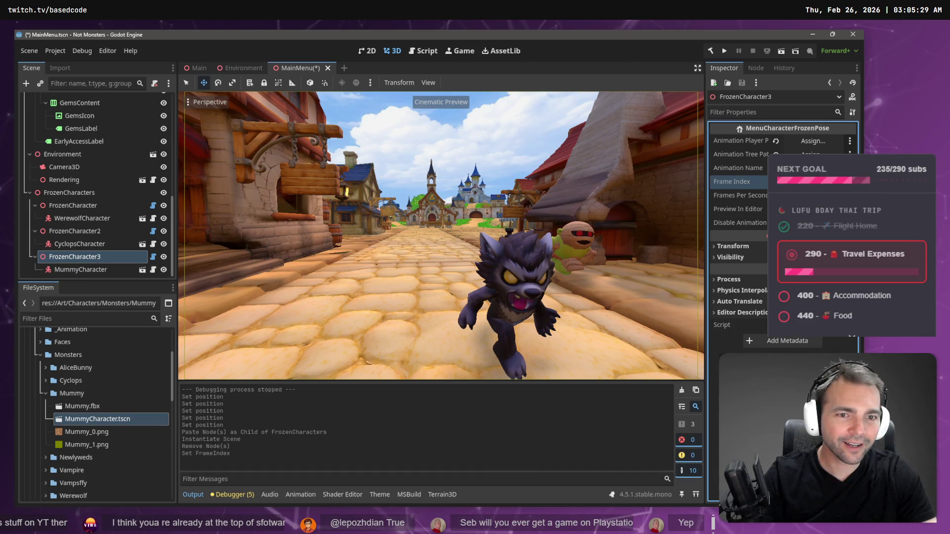
pyautogui.press('Up')
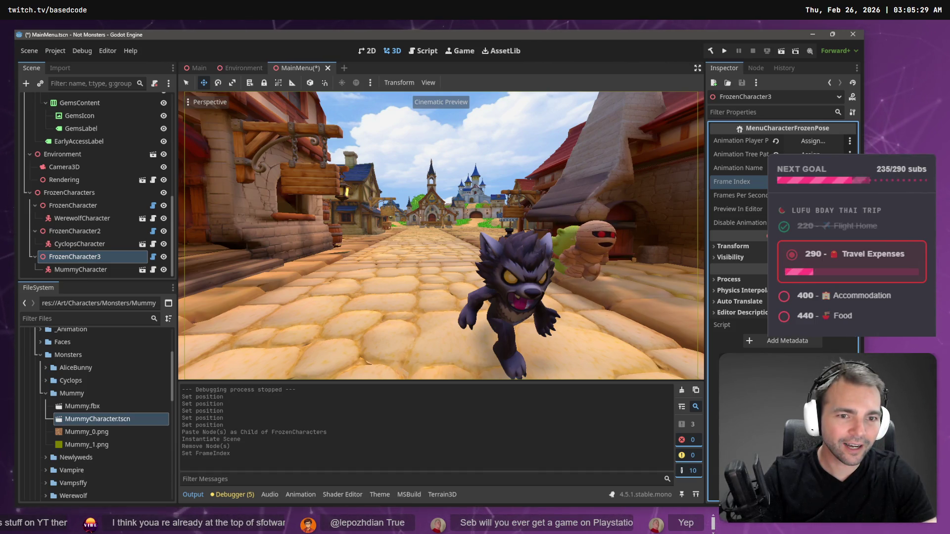
pyautogui.press('Up')
pyautogui.press('Up')
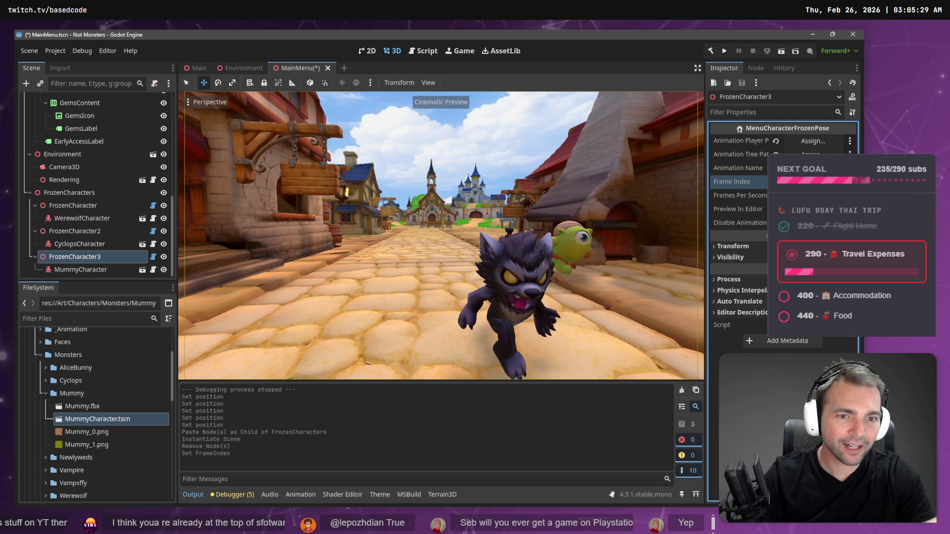
# Move the mummy to Position X -1.702, front-left of the werewolf, and save
pyautogui.click(734, 246)
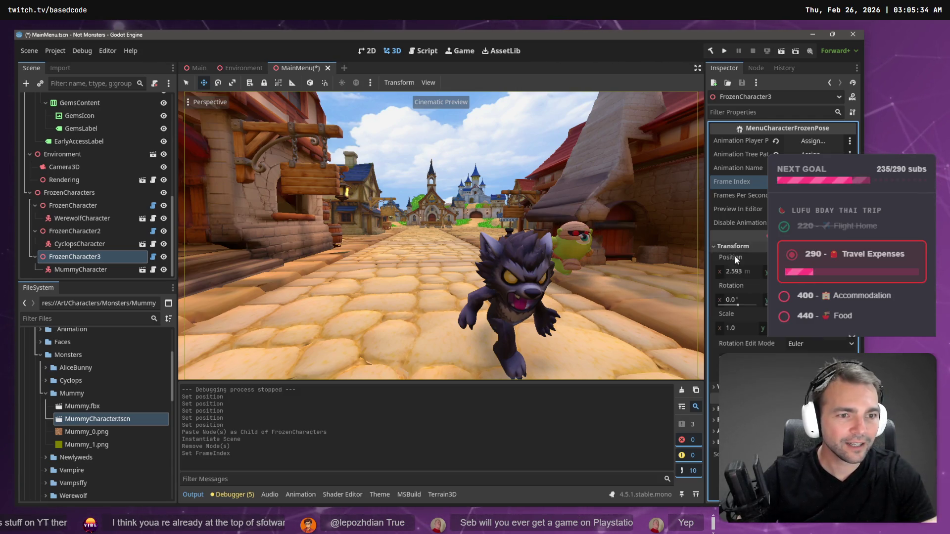
pyautogui.moveTo(735, 273)
pyautogui.mouseDown()
pyautogui.moveTo(678, 273)
pyautogui.moveTo(746, 274)
pyautogui.moveTo(698, 274)
pyautogui.moveTo(705, 273)
pyautogui.mouseUp()
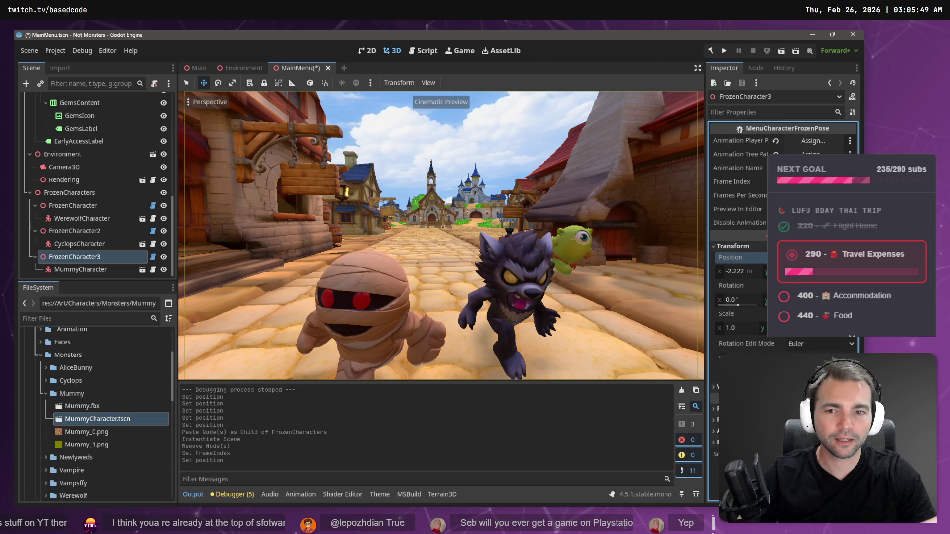
pyautogui.moveTo(748, 272); pyautogui.dragTo(762, 272)
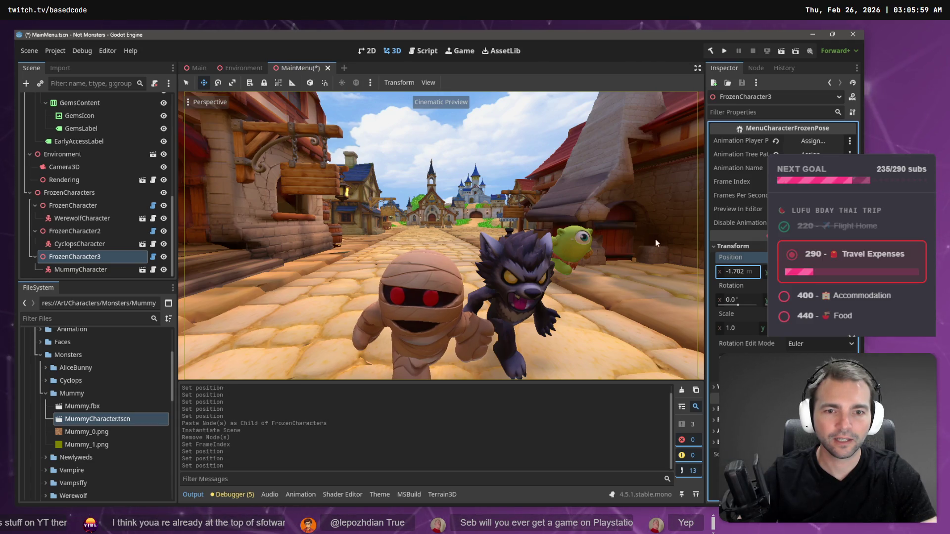
pyautogui.hotkey('ctrl', 's')
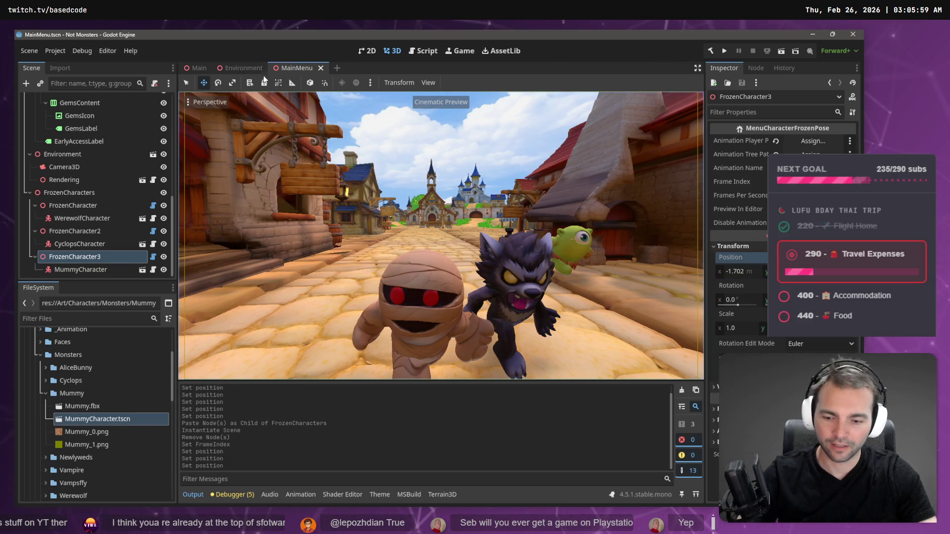
pyautogui.press('F6')
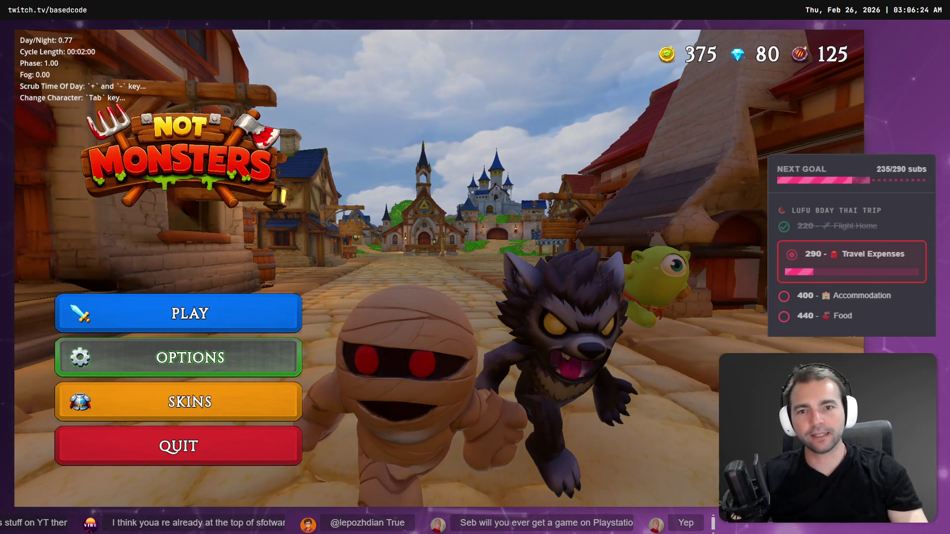
pyautogui.press('F8')
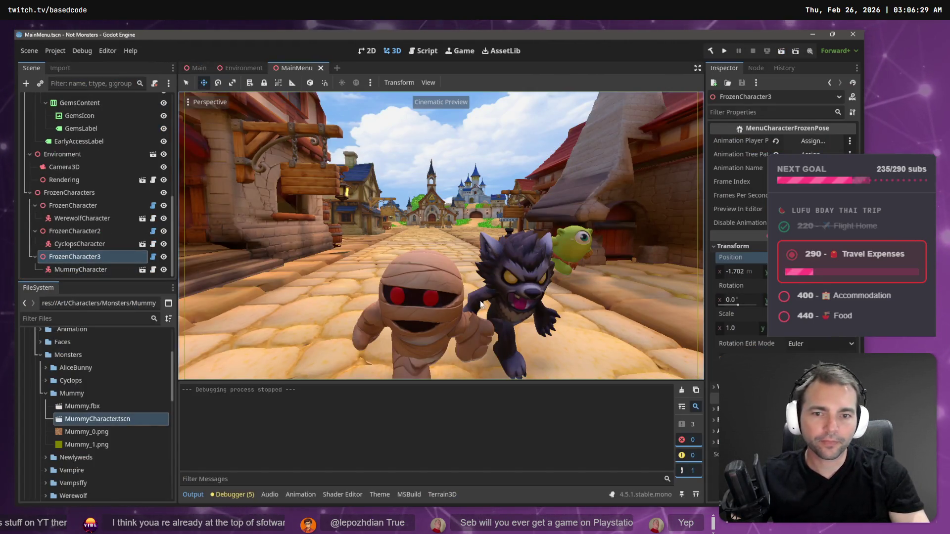
# Nudge the mummy's position, then select the werewolf's FrozenCharacter to edit its position
pyautogui.moveTo(775, 272)
pyautogui.mouseDown()
pyautogui.moveTo(745, 271)
pyautogui.moveTo(758, 272)
pyautogui.mouseUp()
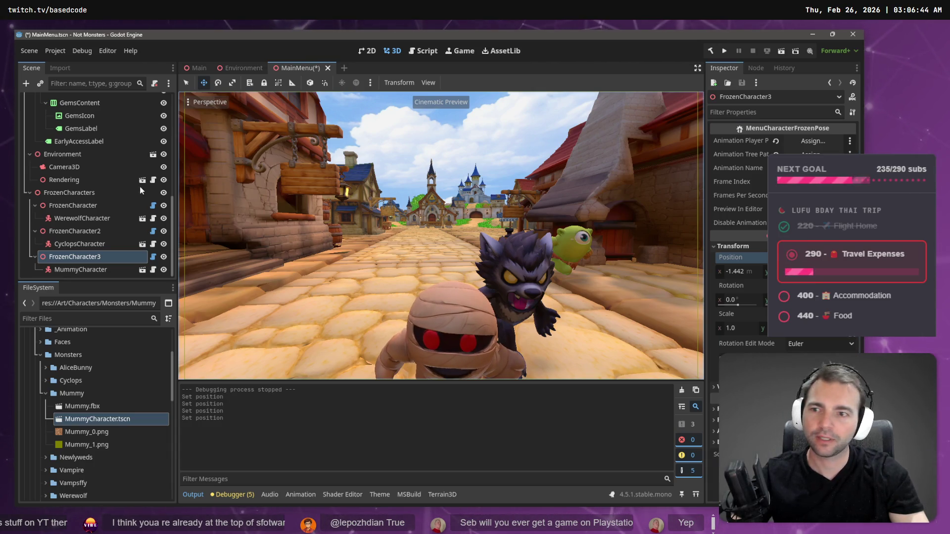
pyautogui.click(96, 205)
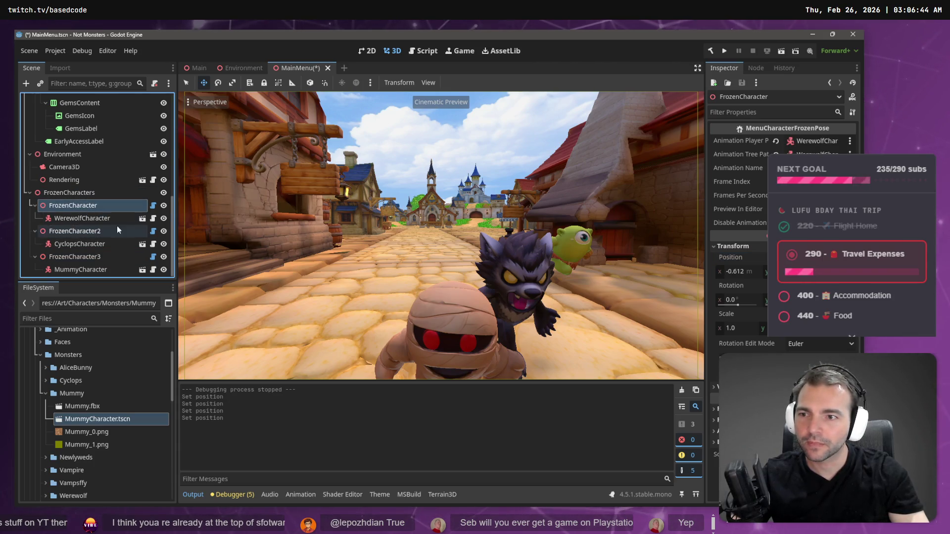
pyautogui.click(766, 271)
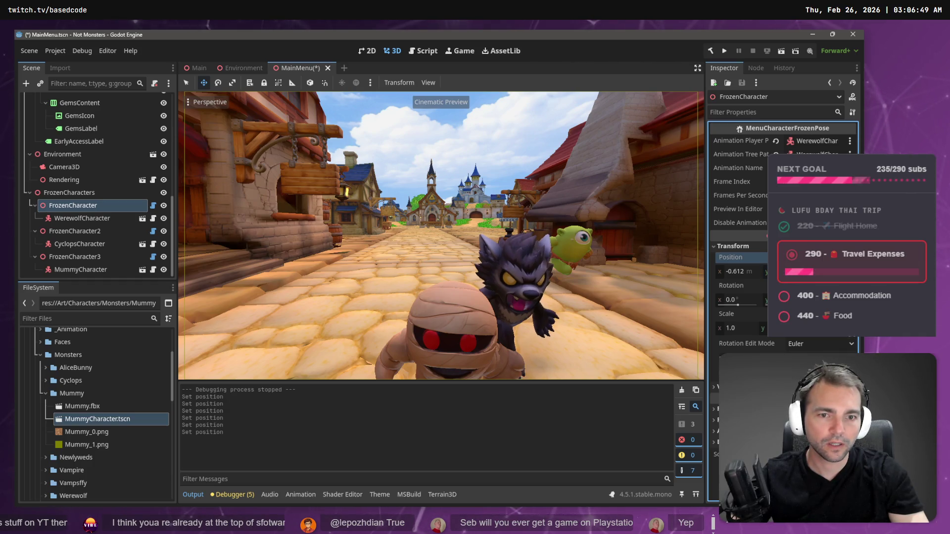
pyautogui.click(766, 274)
# Set the werewolf's X to -0.412, nudge it to -0.467, and save MainMenu
pyautogui.click(733, 272)
pyautogui.write('-0.412')
pyautogui.press('Return')
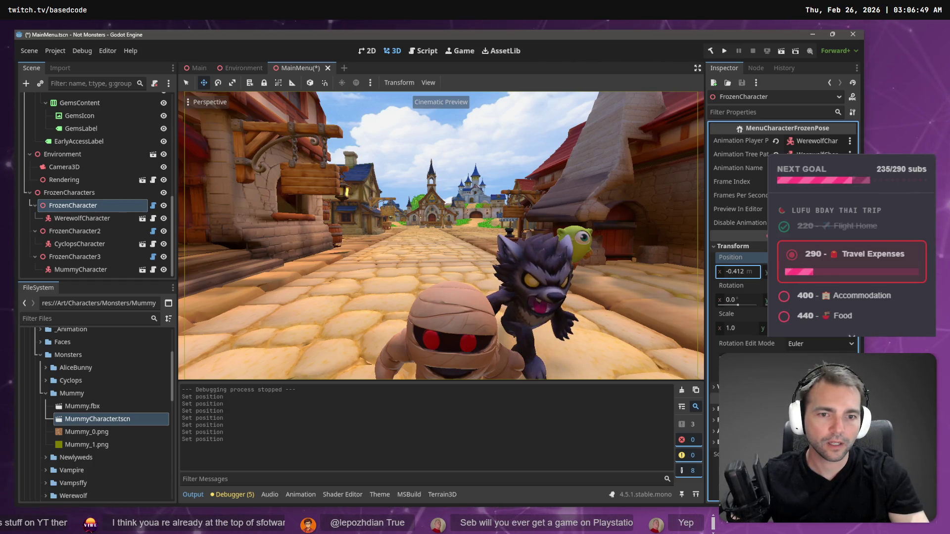
pyautogui.moveTo(737, 272); pyautogui.dragTo(723, 272)
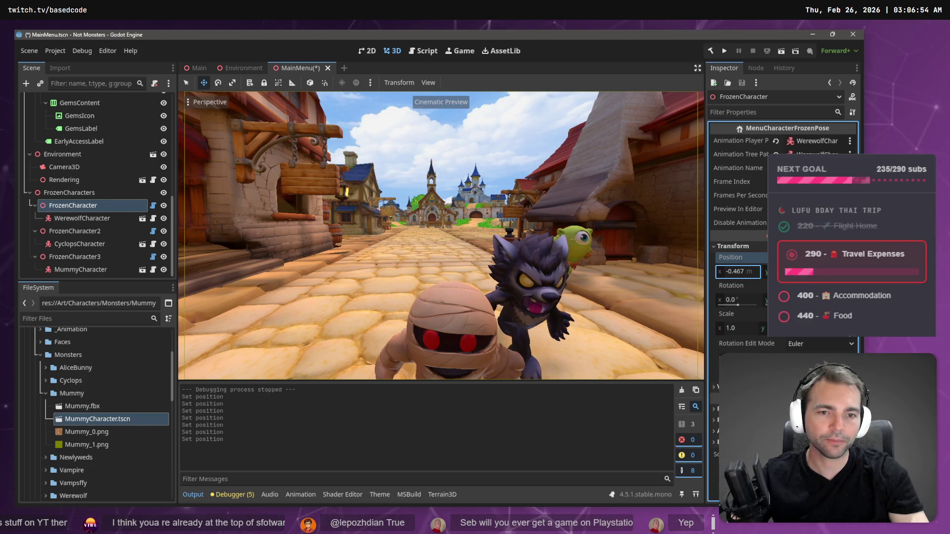
pyautogui.hotkey('ctrl', 's')
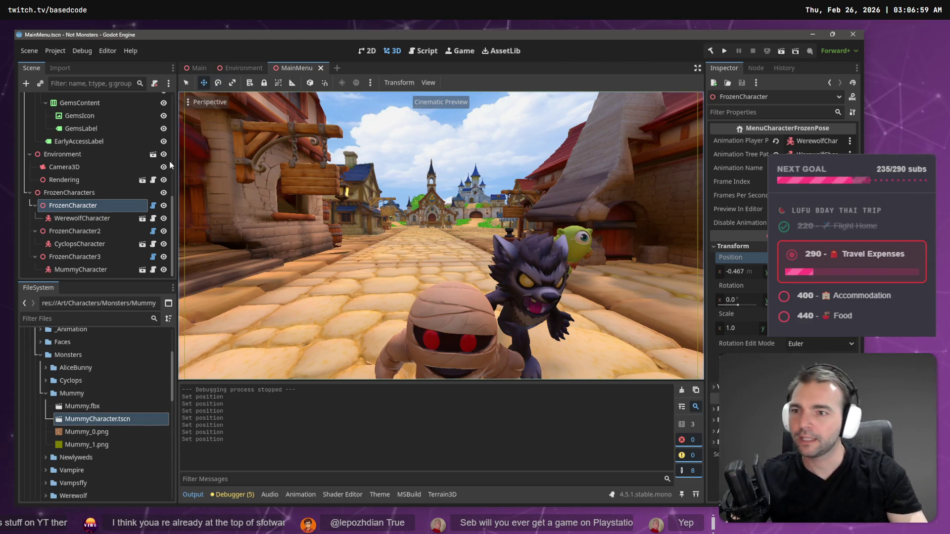
pyautogui.click(73, 256)
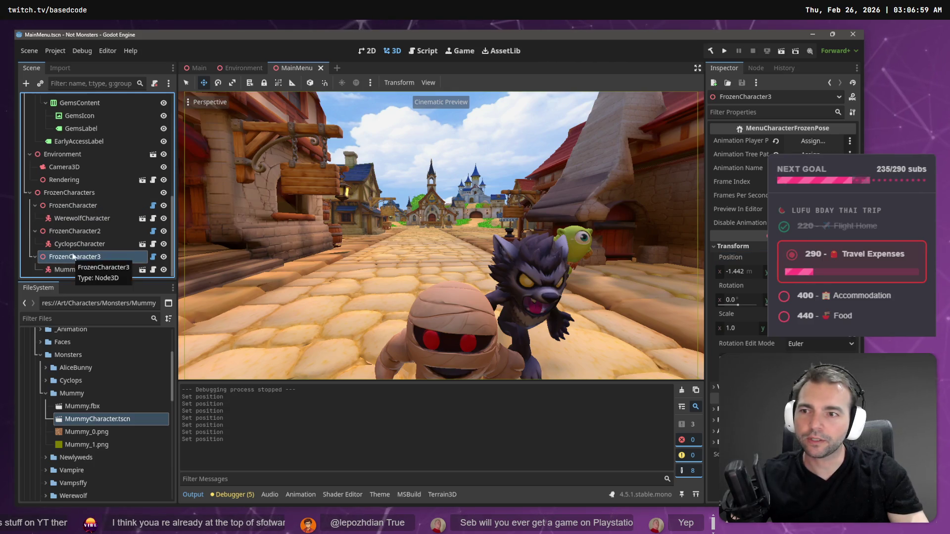
# Paste the copied holder as FrozenCharacter4 under FrozenCharacters and move it to X -4.482
pyautogui.click(70, 193)
pyautogui.hotkey('ctrl', 'v')
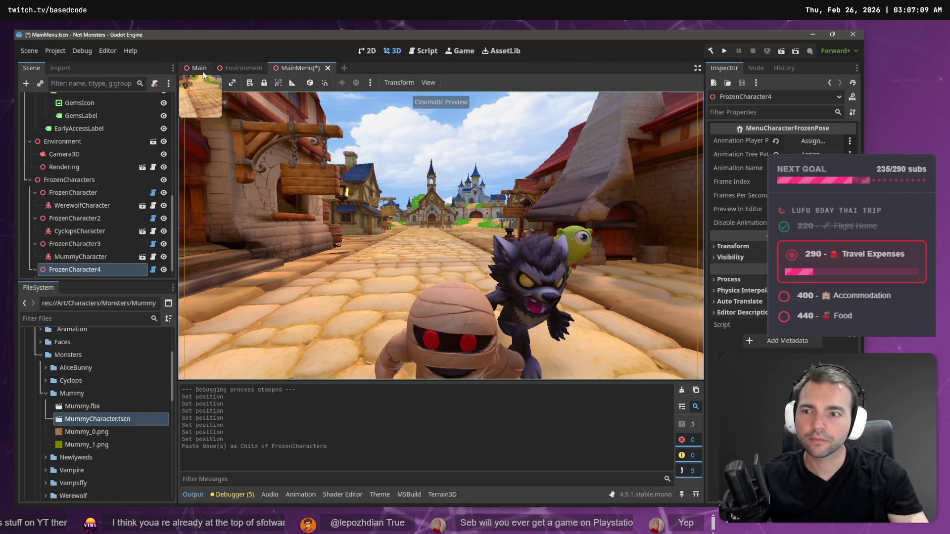
pyautogui.click(732, 247)
pyautogui.moveTo(734, 274); pyautogui.dragTo(664, 288)
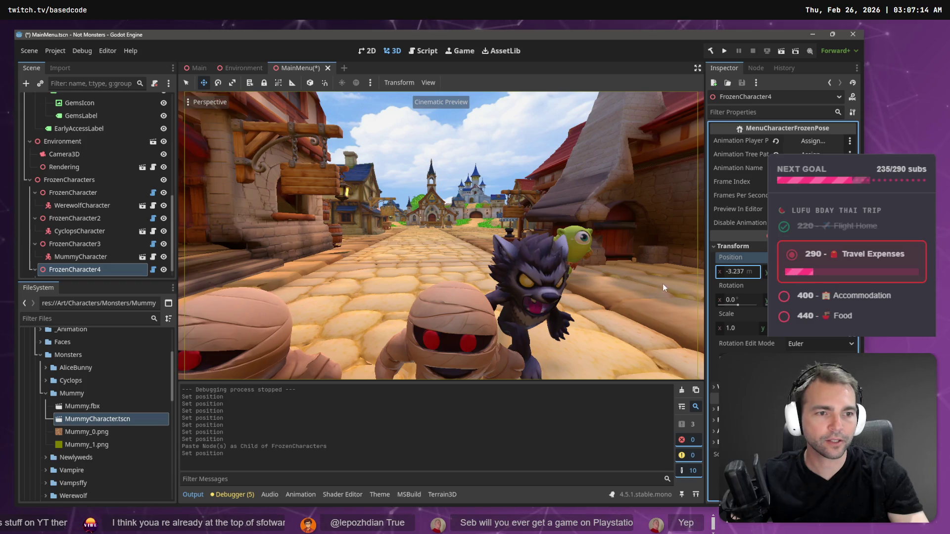
pyautogui.moveTo(836, 272); pyautogui.dragTo(869, 271)
pyautogui.moveTo(744, 274); pyautogui.dragTo(309, 271)
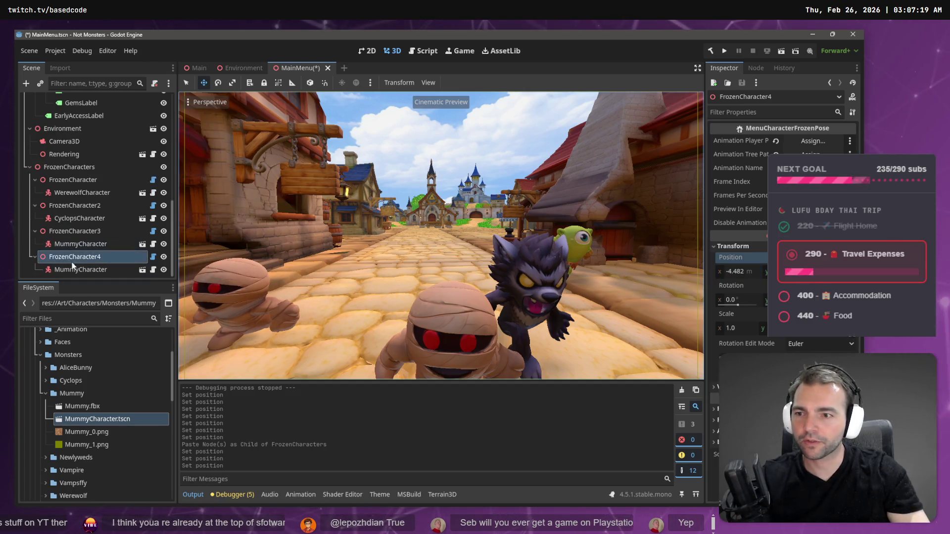
# Delete the copied MummyCharacter child from FrozenCharacter4
pyautogui.click(73, 271)
pyautogui.press('Delete')
pyautogui.press('Return')
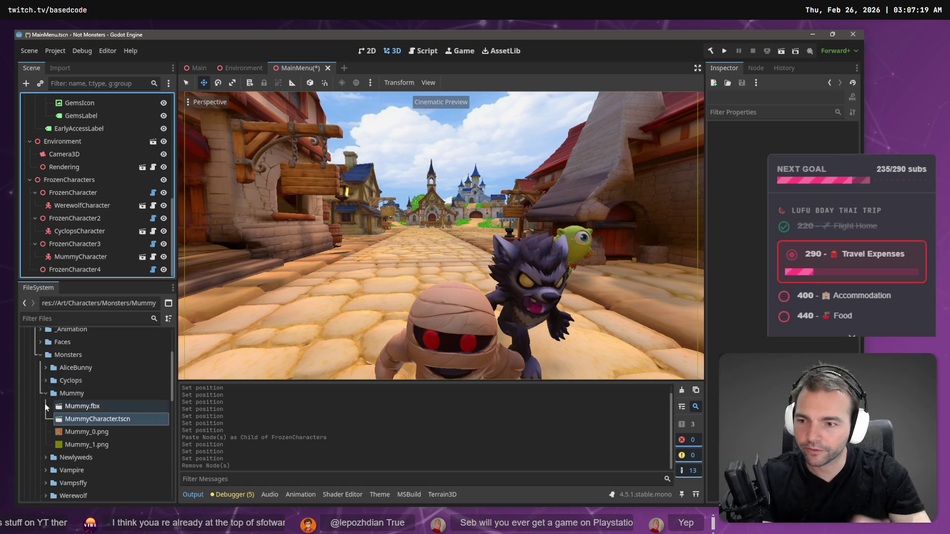
# Instance VampsffyCharacter.tscn from the Vampsffy folder under FrozenCharacter4
pyautogui.click(45, 394)
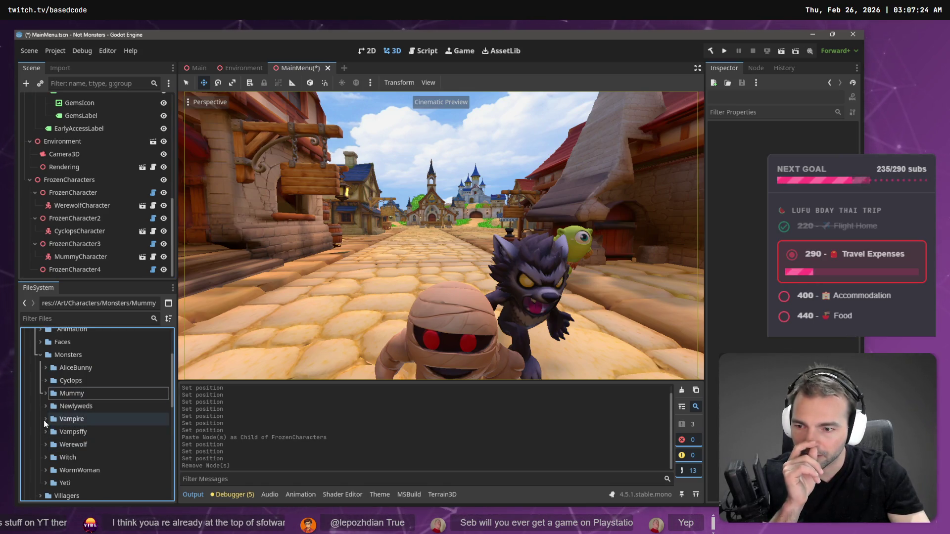
pyautogui.click(46, 432)
pyautogui.scroll(-2, 93, 441)
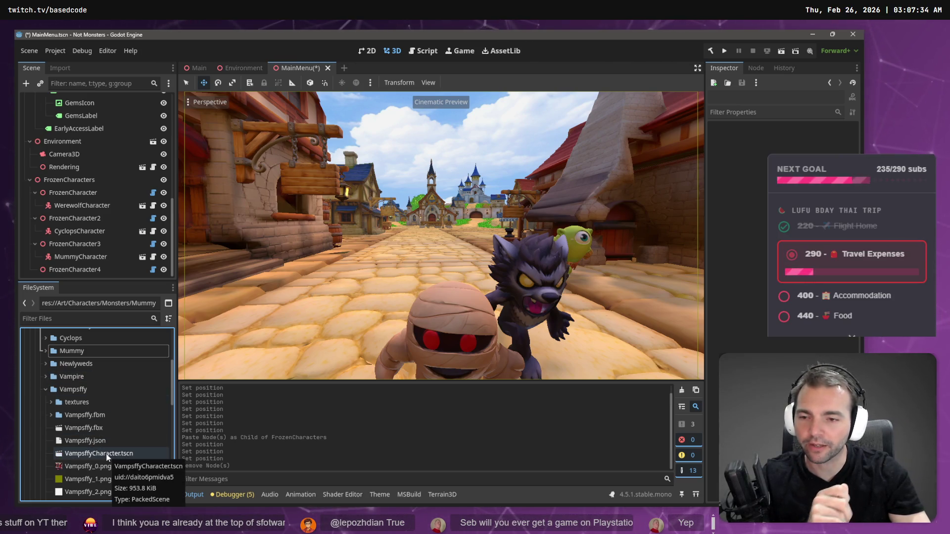
pyautogui.moveTo(111, 458)
pyautogui.mouseDown()
pyautogui.moveTo(261, 281)
pyautogui.moveTo(96, 271)
pyautogui.mouseUp()
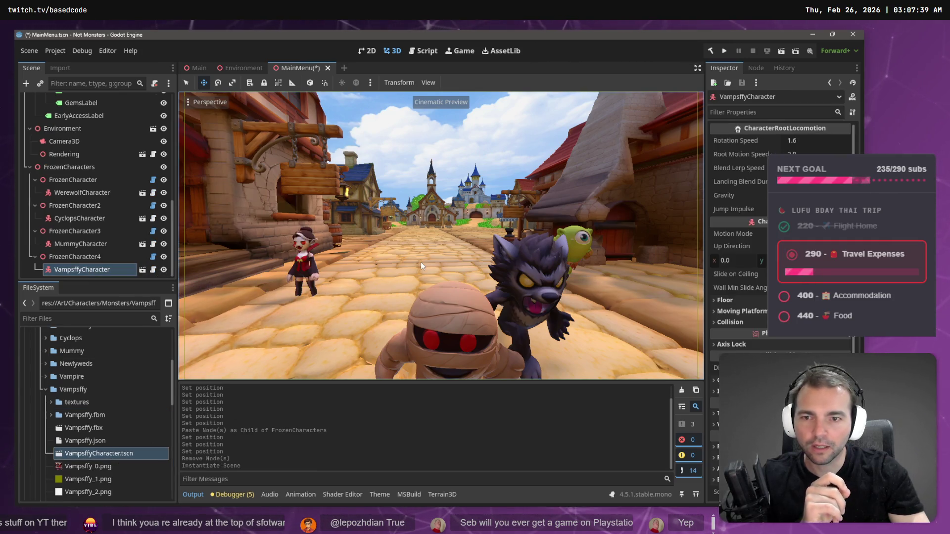
# Raise FrozenCharacter4's Frame Index five times to freeze the vampire in a running pose
pyautogui.click(85, 256)
pyautogui.click(812, 181)
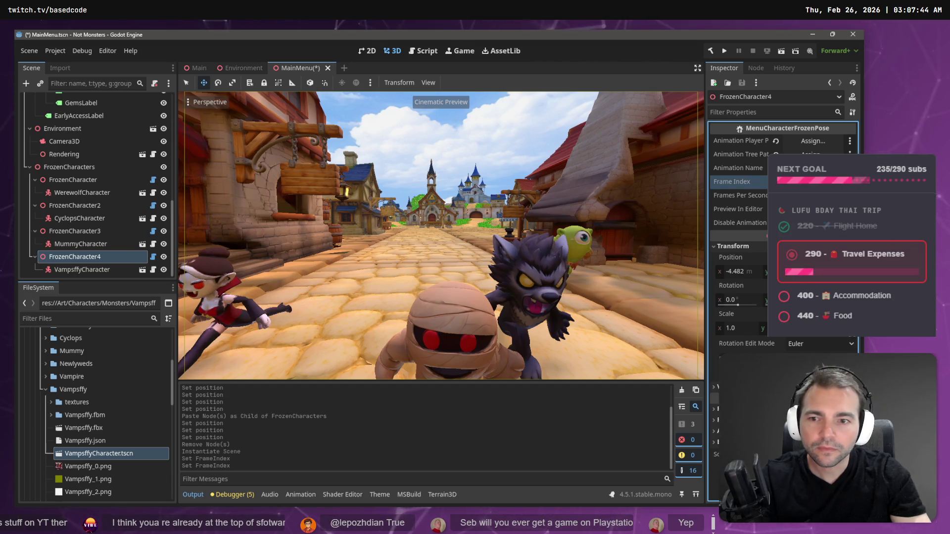
pyautogui.press('Up')
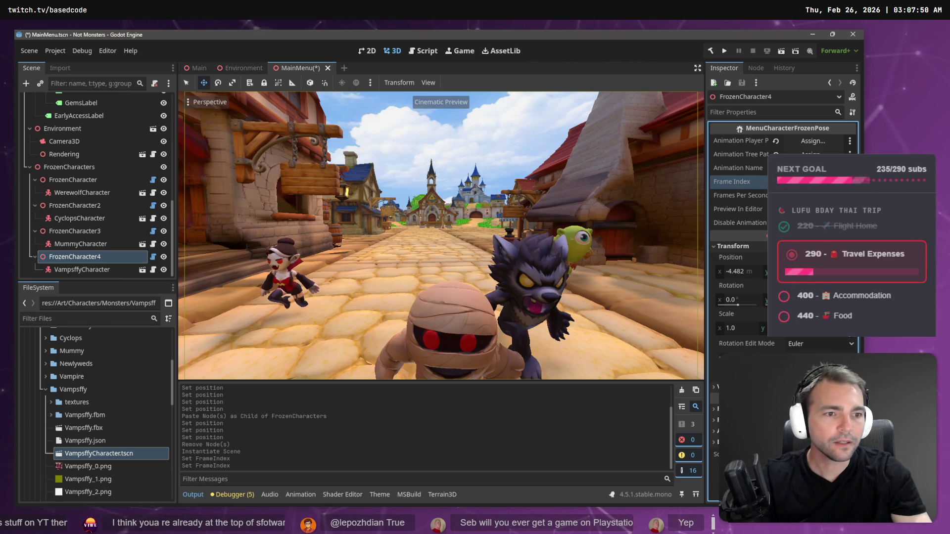
pyautogui.press('Up')
pyautogui.press('Up')
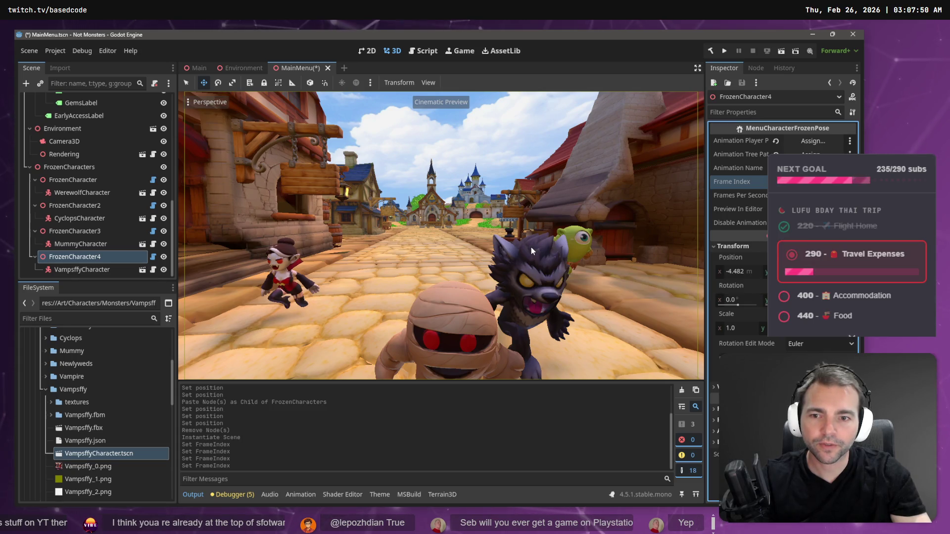
pyautogui.press('Up')
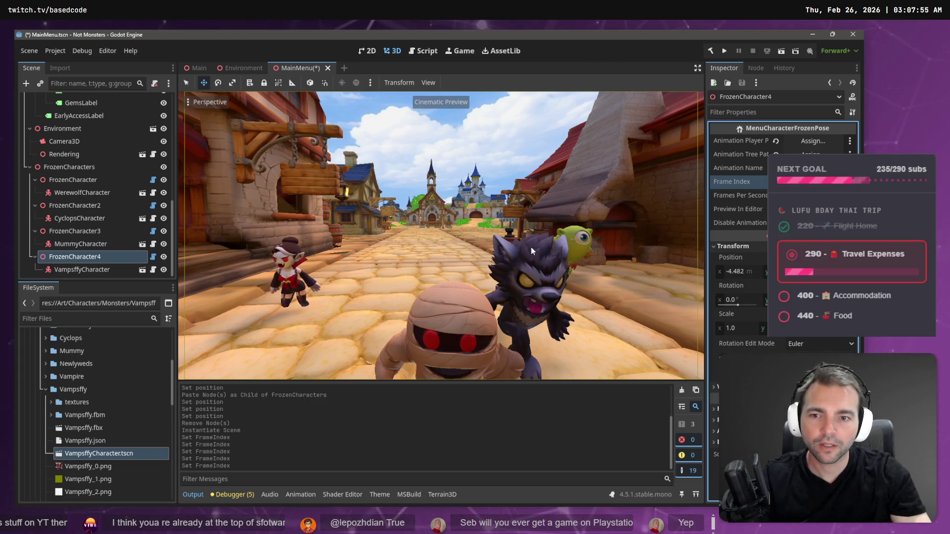
pyautogui.press('Up')
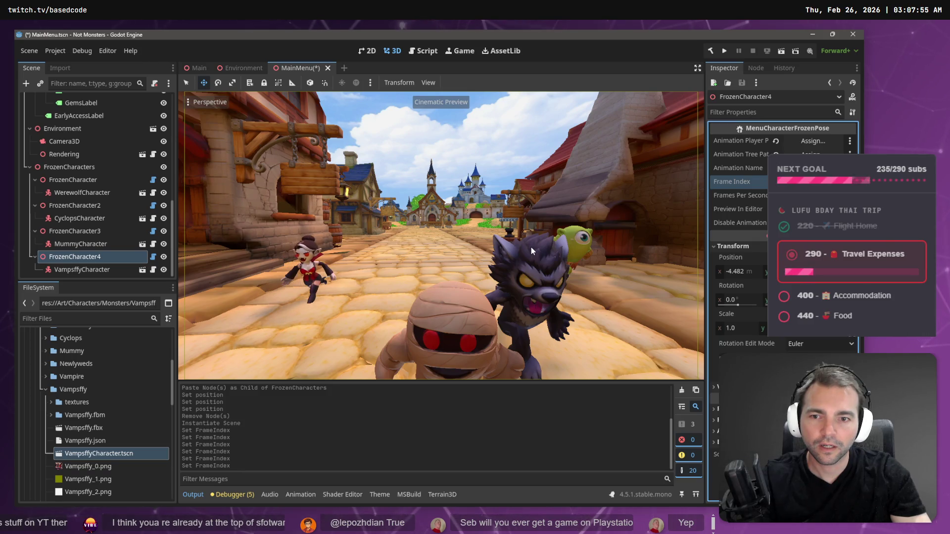
pyautogui.press('Up')
pyautogui.press('Up')
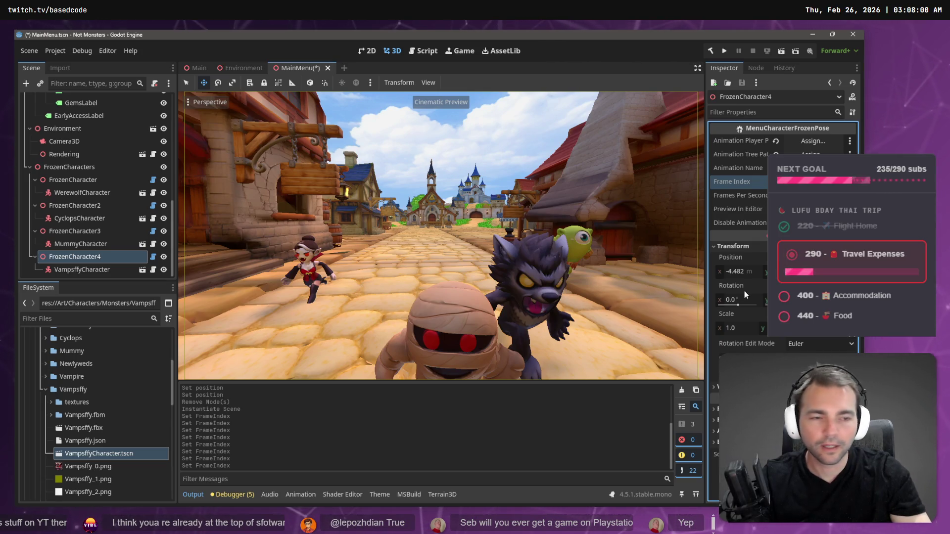
# Move the vampire to Position X -5.557 at the far left and save the scene
pyautogui.moveTo(742, 275); pyautogui.dragTo(705, 275)
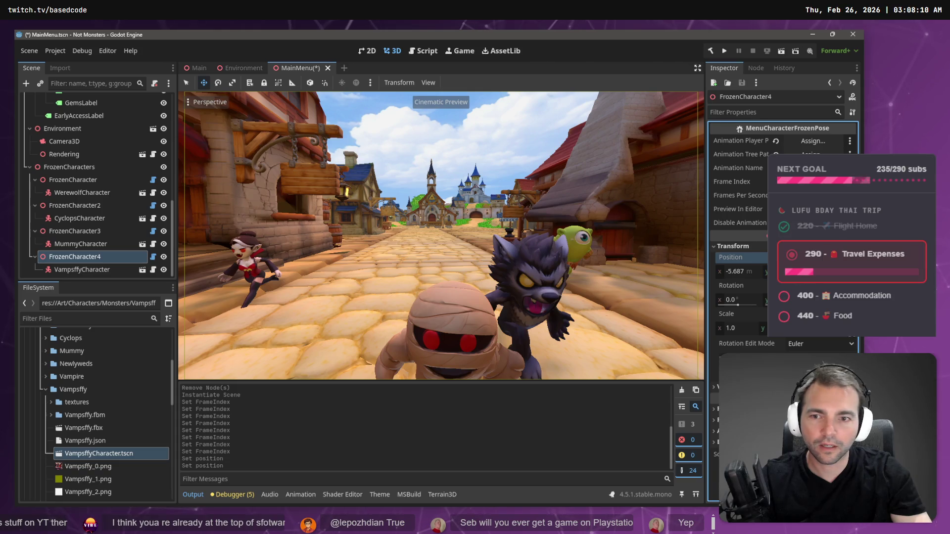
pyautogui.moveTo(705, 275); pyautogui.dragTo(686, 275)
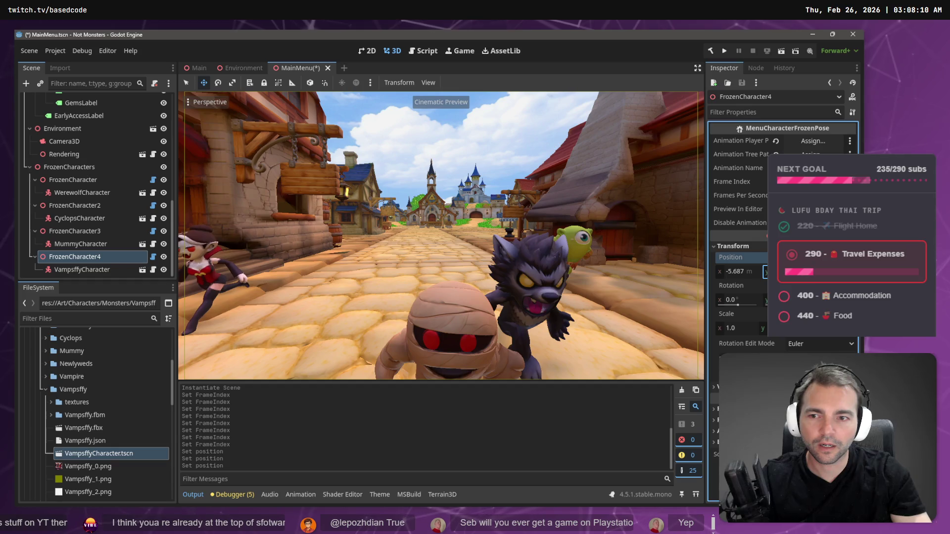
pyautogui.moveTo(744, 276); pyautogui.dragTo(757, 275)
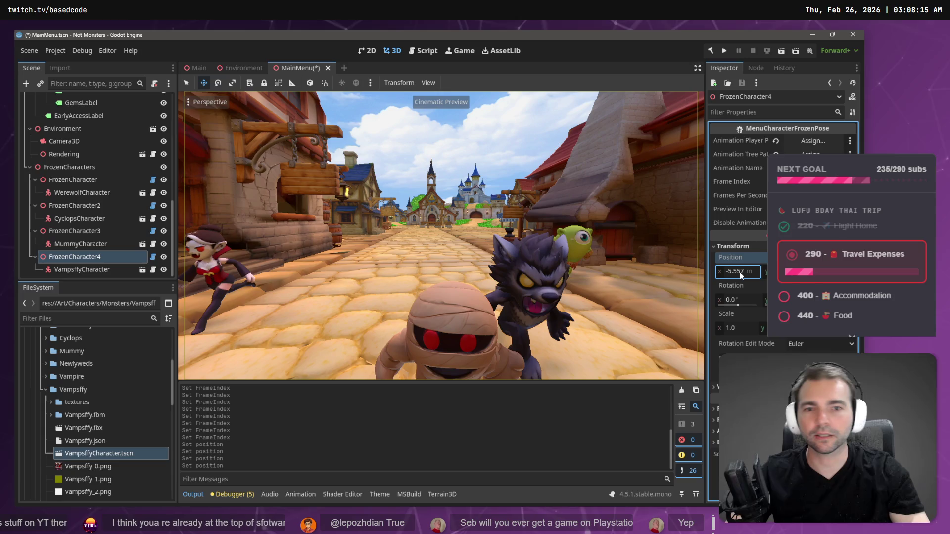
pyautogui.hotkey('ctrl', 's')
pyautogui.press('F5')
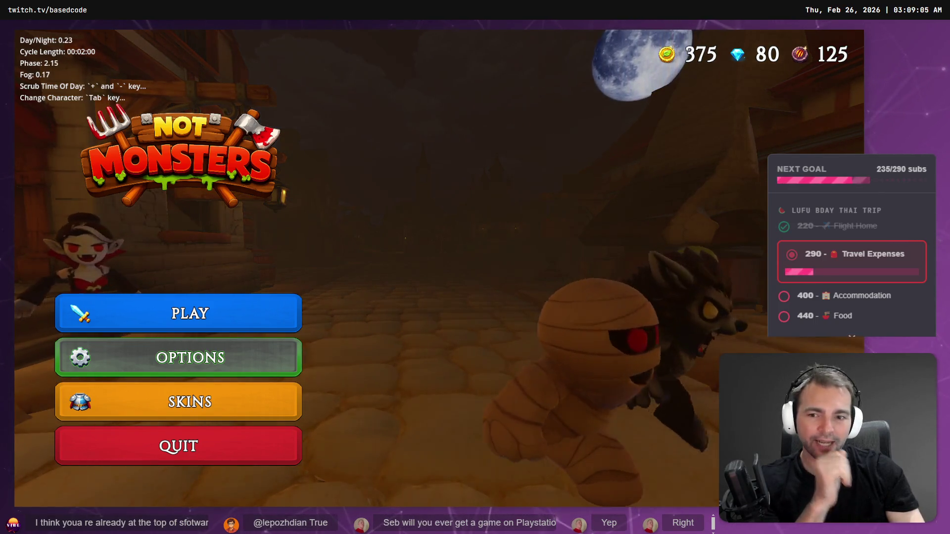
# Stop the game and ask Codex to make MenuCharacterFrozenPose.cs disable the character's other scripts on start
pyautogui.press('F8')
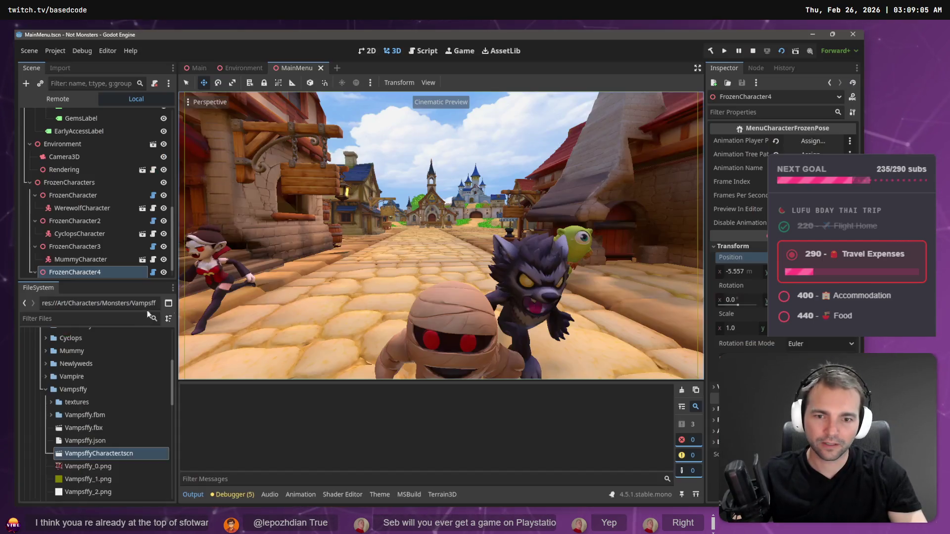
pyautogui.hotkey('alt', 'Tab')
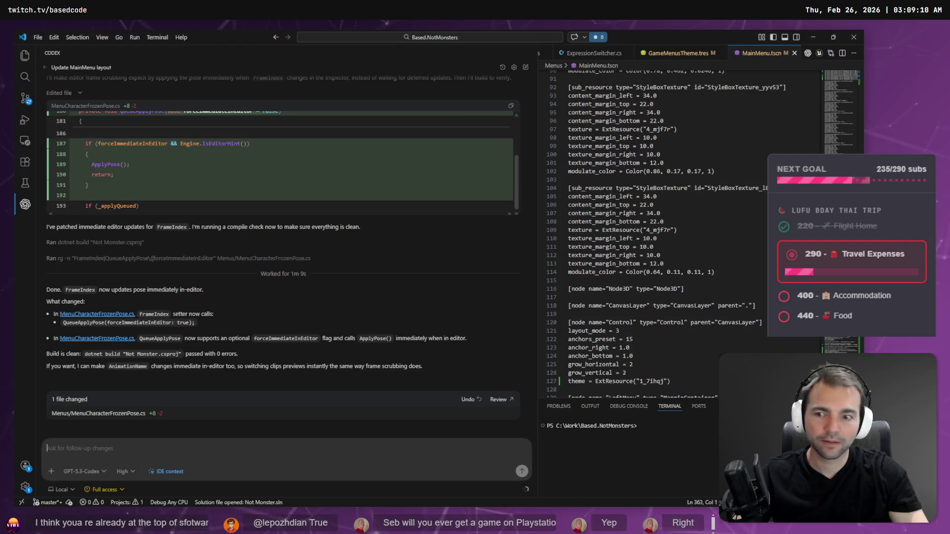
pyautogui.press('super+h')
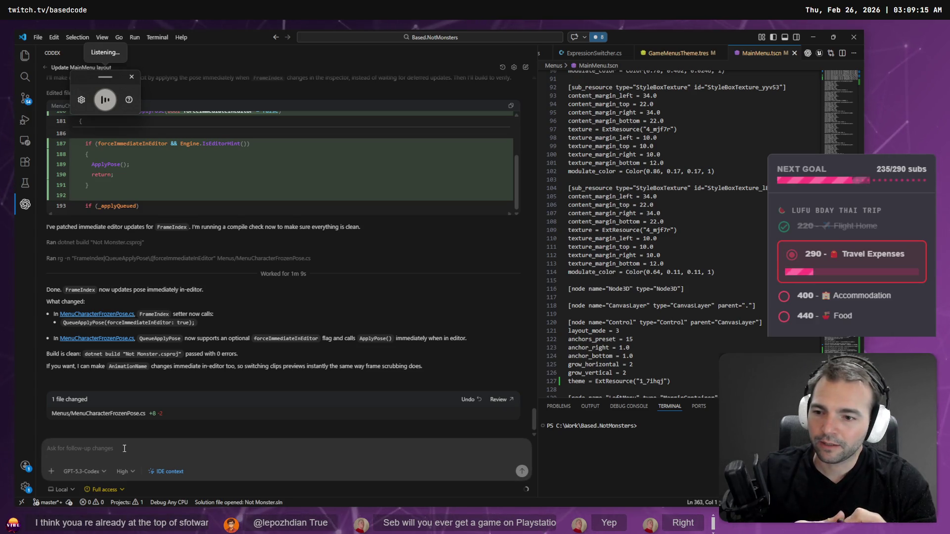
pyautogui.write('our character')
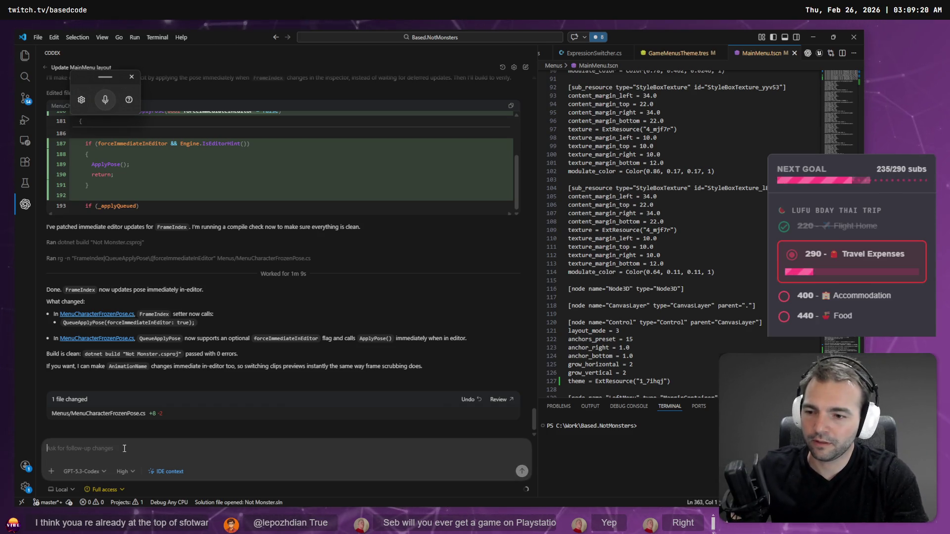
pyautogui.write('@CharacterMen')
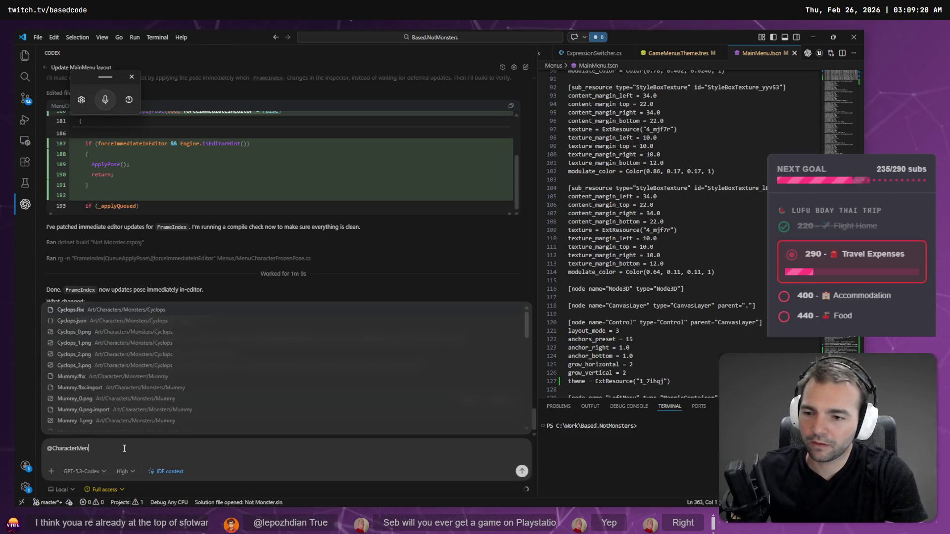
pyautogui.write('uFro')
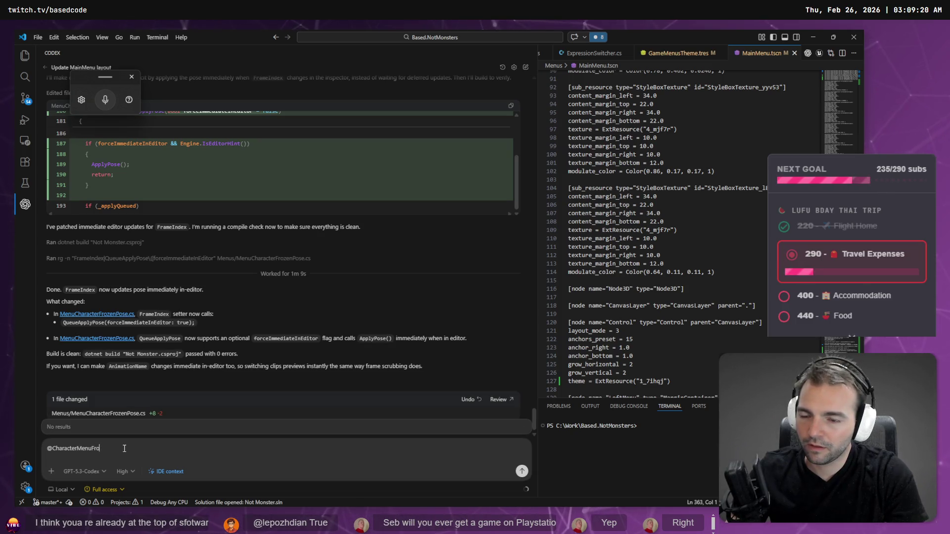
pyautogui.write('Froz')
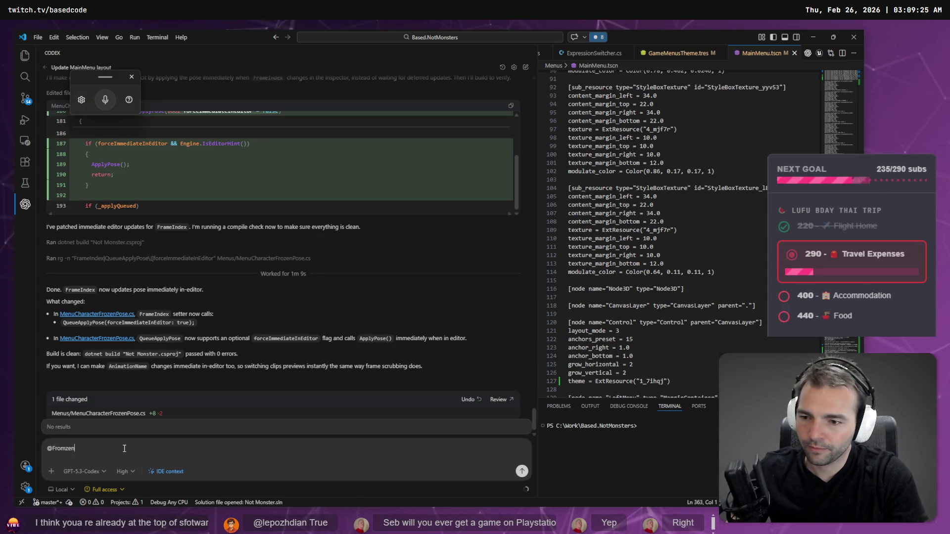
pyautogui.write('F')
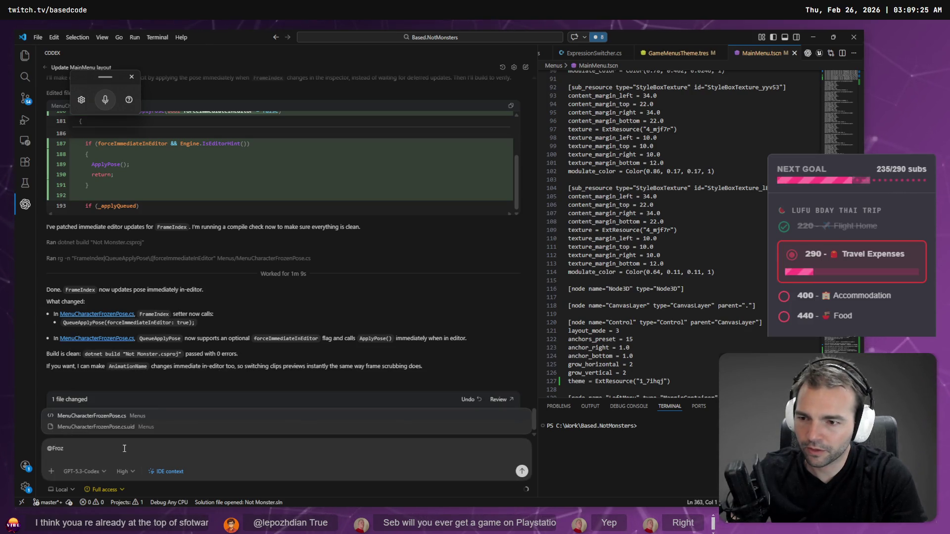
pyautogui.press('Return')
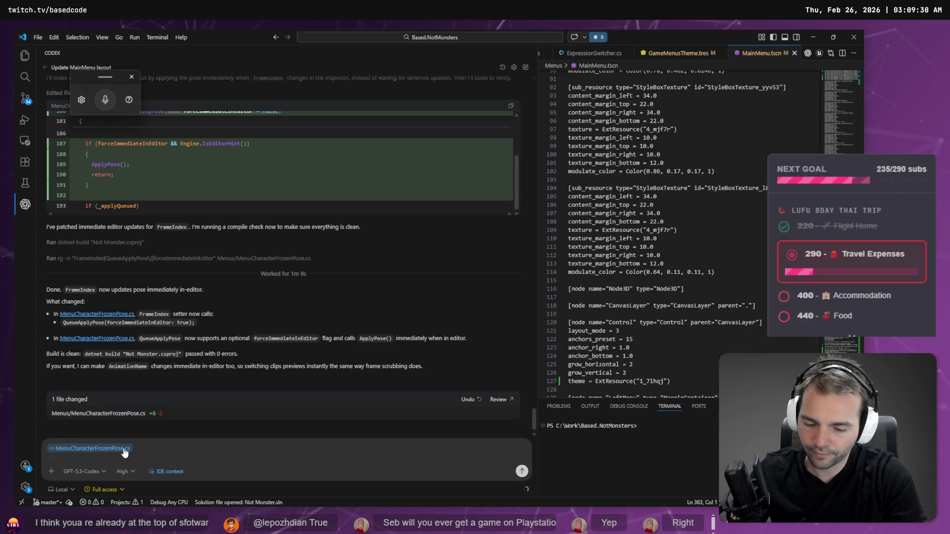
pyautogui.press('super+h')
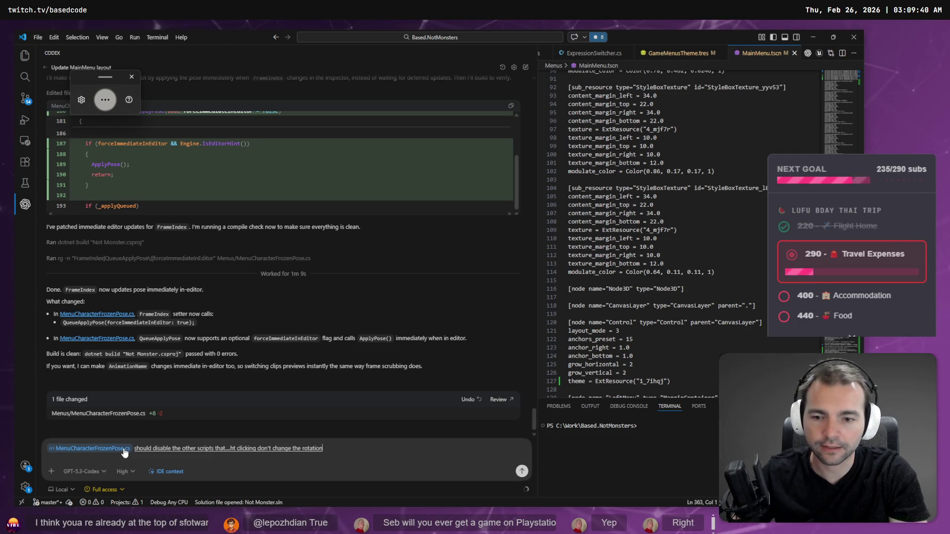
pyautogui.press('Return')
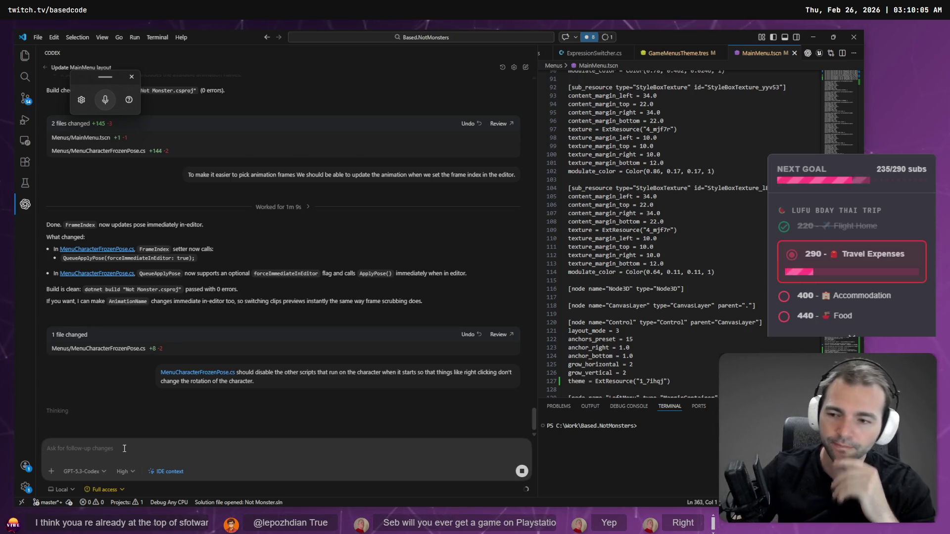
pyautogui.hotkey('alt', 'Tab')
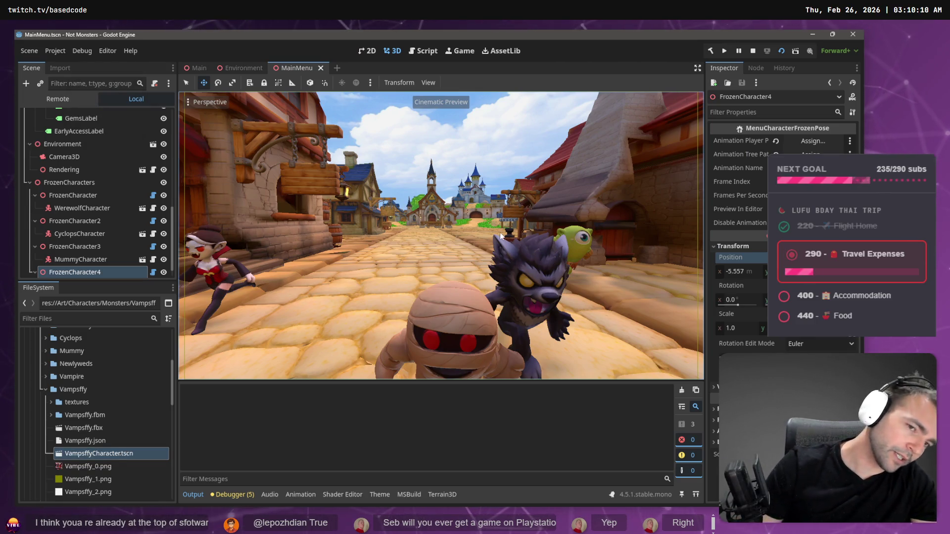
# Check the Not Monsters mockup, then collapse Vampsffy and Monsters and expand Villagers in FileSystem
pyautogui.hotkey('alt', 'Tab')
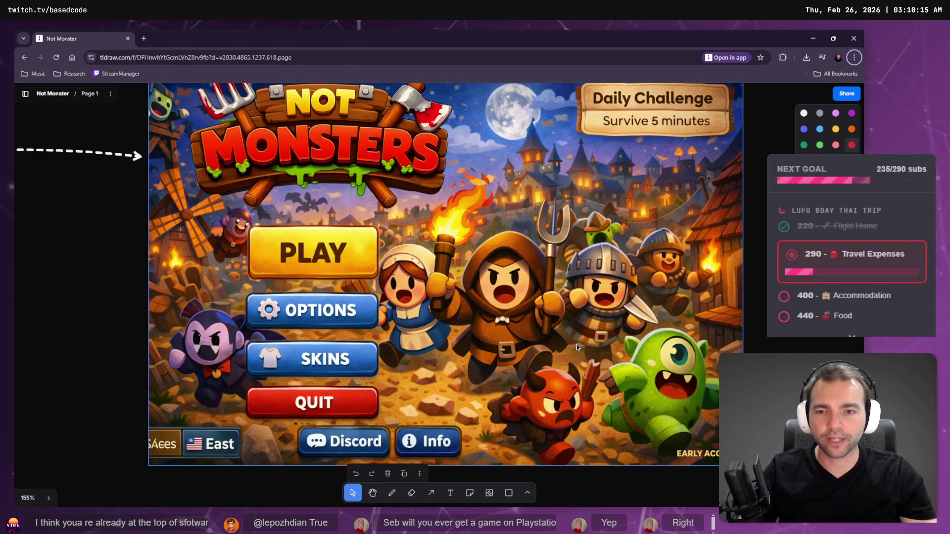
pyautogui.hotkey('alt', 'Tab')
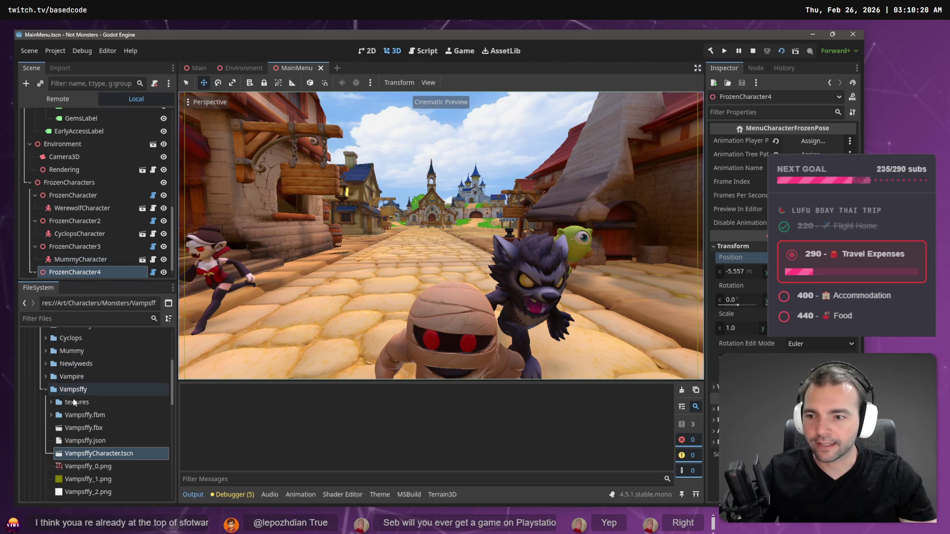
pyautogui.click(46, 390)
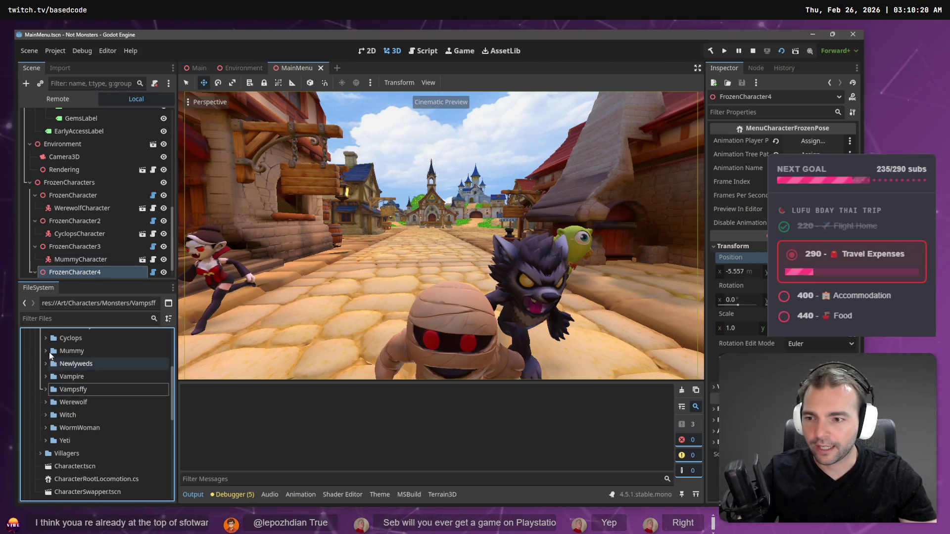
pyautogui.scroll(3, 47, 384)
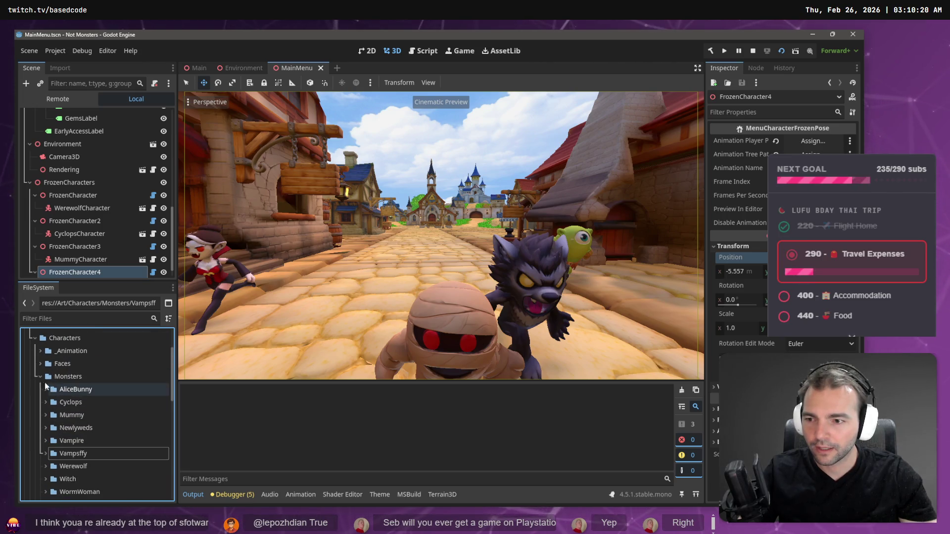
pyautogui.click(43, 377)
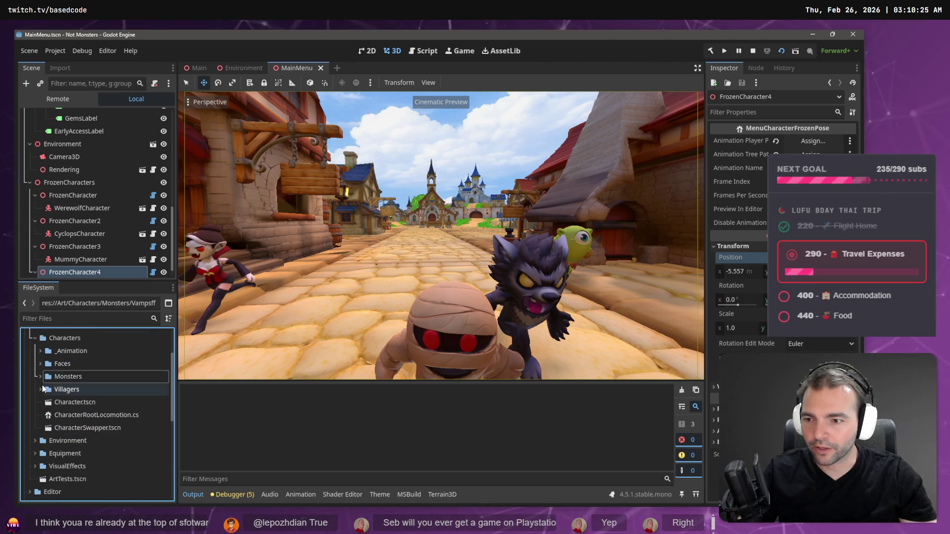
pyautogui.click(40, 390)
pyautogui.moveTo(106, 405); pyautogui.dragTo(58, 257)
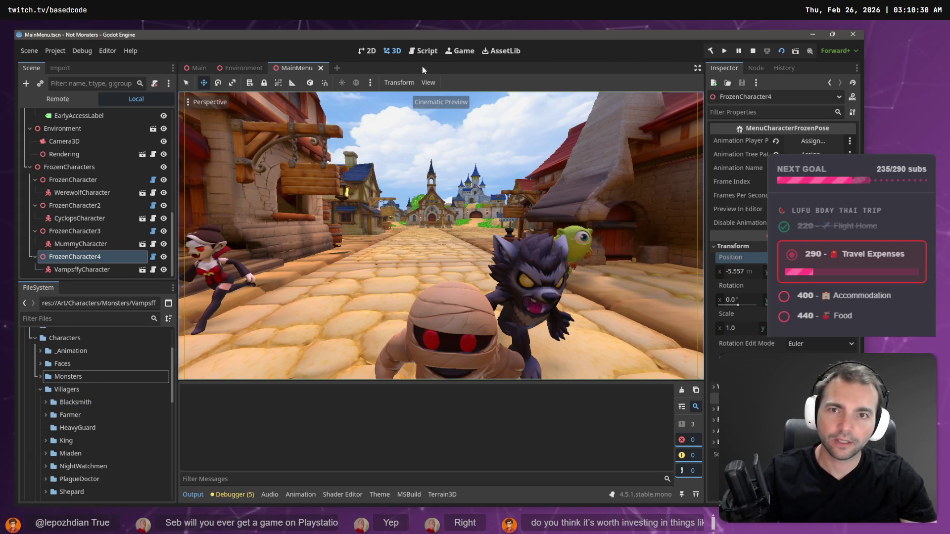
# Run the Main scene with F5 and dismiss the build error dialog
pyautogui.click(192, 67)
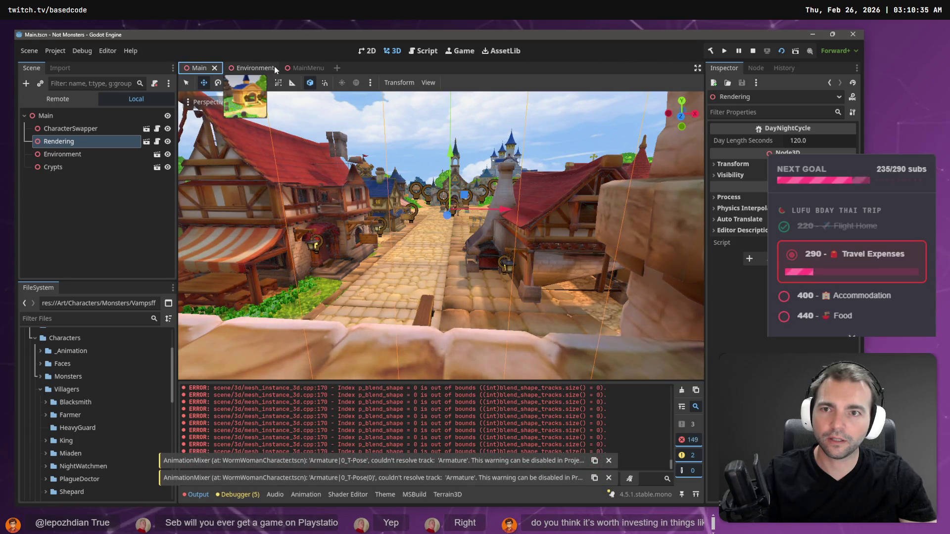
pyautogui.press('F5')
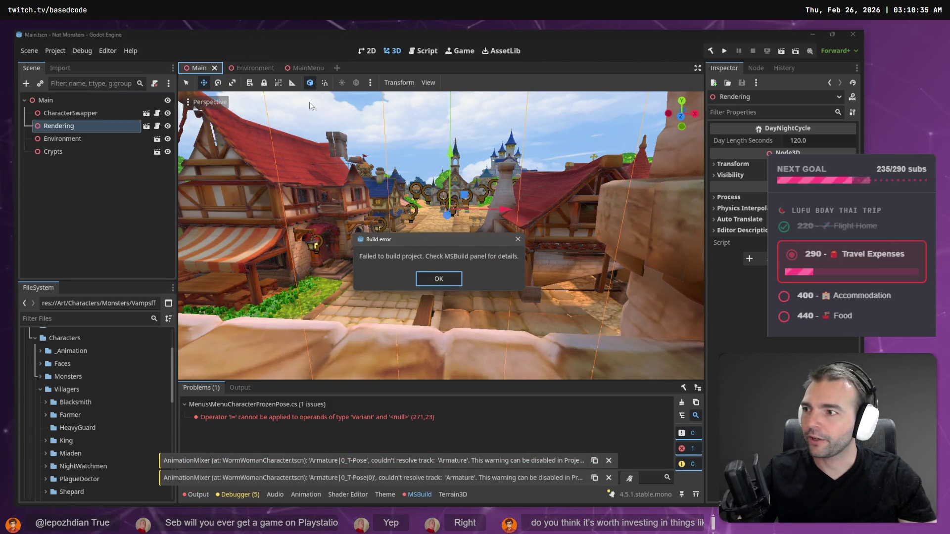
pyautogui.click(431, 280)
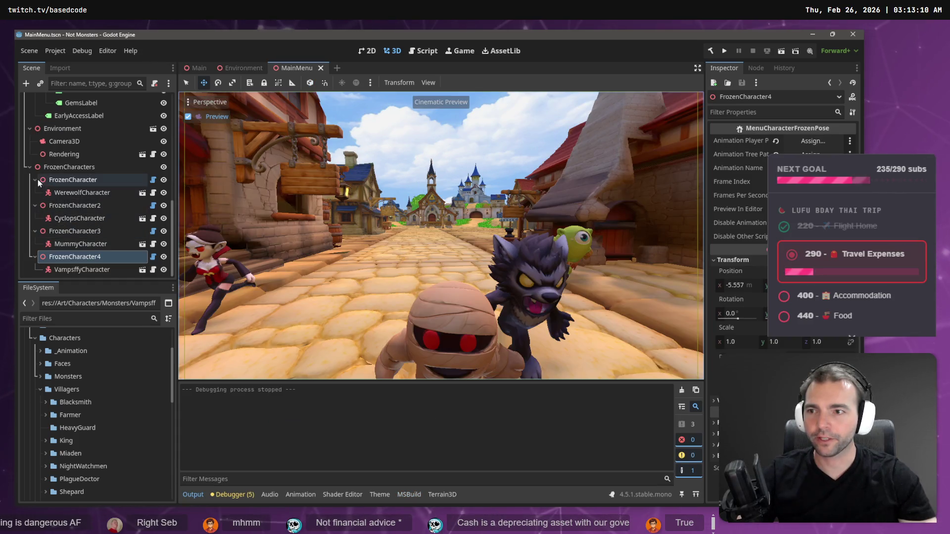
# Collapse FrozenCharacter, FrozenCharacter2 and FrozenCharacter3 in the MainMenu scene tree
pyautogui.click(34, 194)
pyautogui.click(32, 206)
pyautogui.click(32, 231)
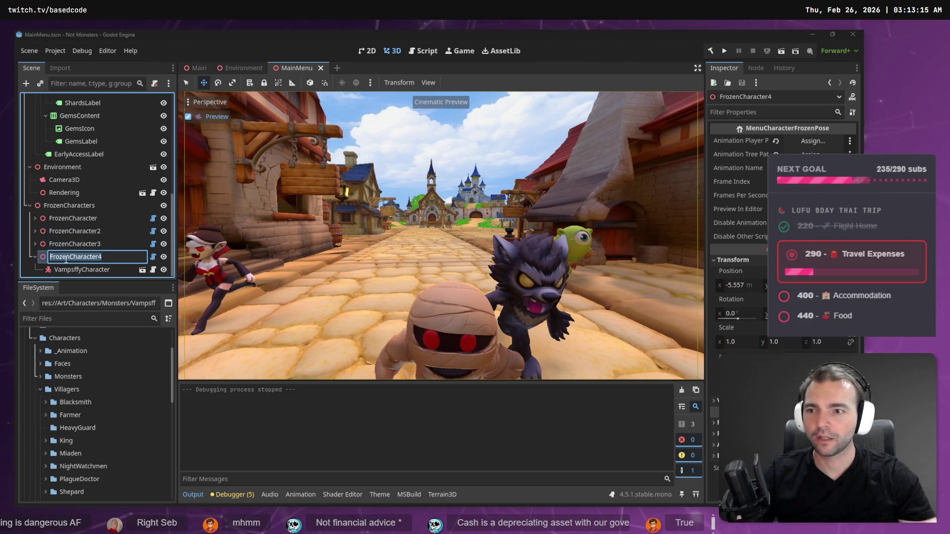
pyautogui.press('F5')
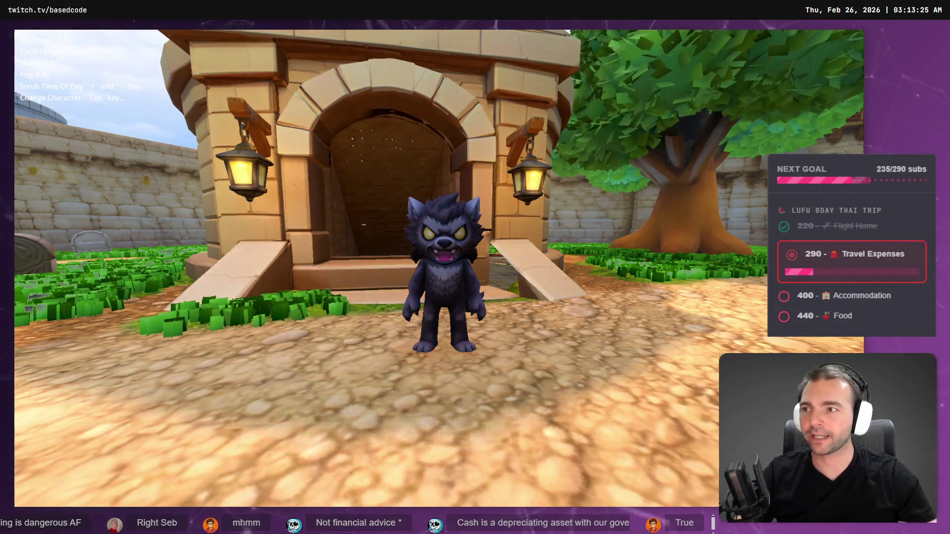
pyautogui.press('Tab')
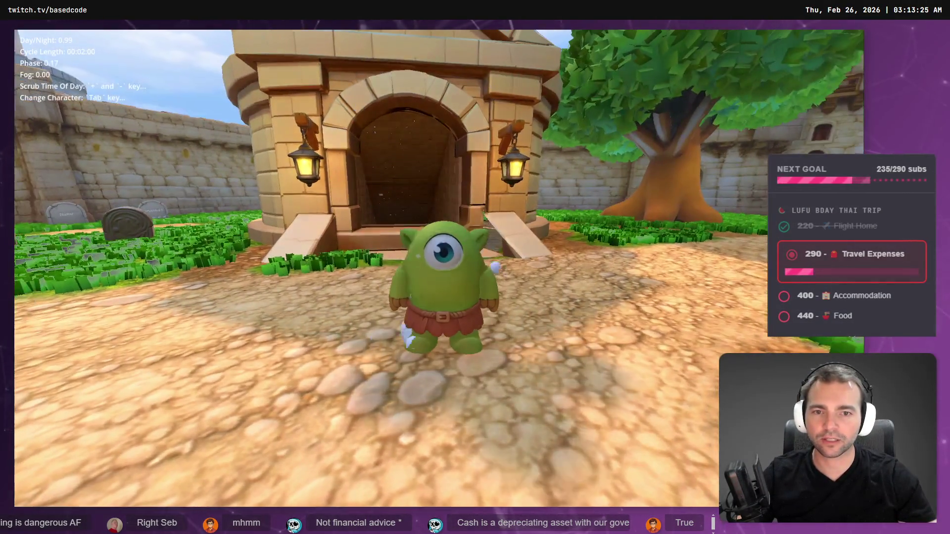
pyautogui.press('Tab')
pyautogui.press('Tab')
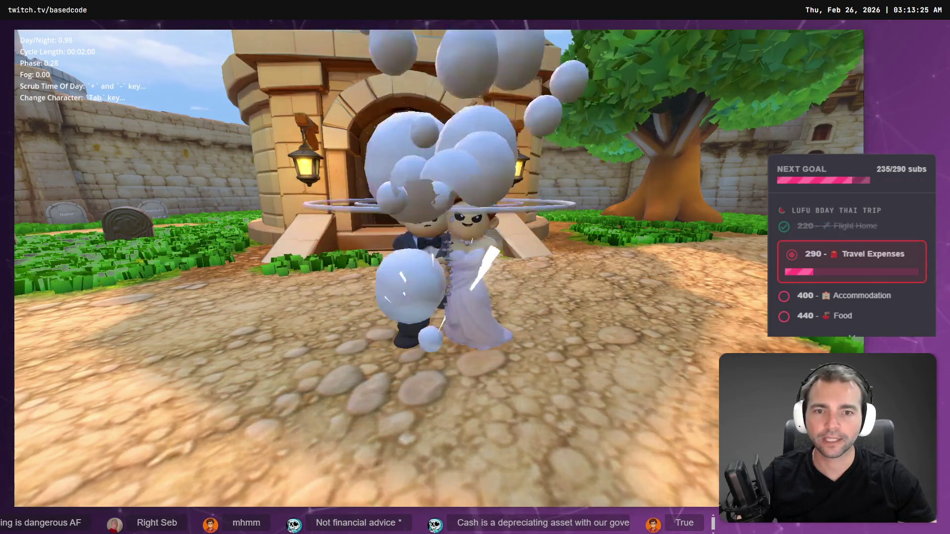
pyautogui.press('Tab')
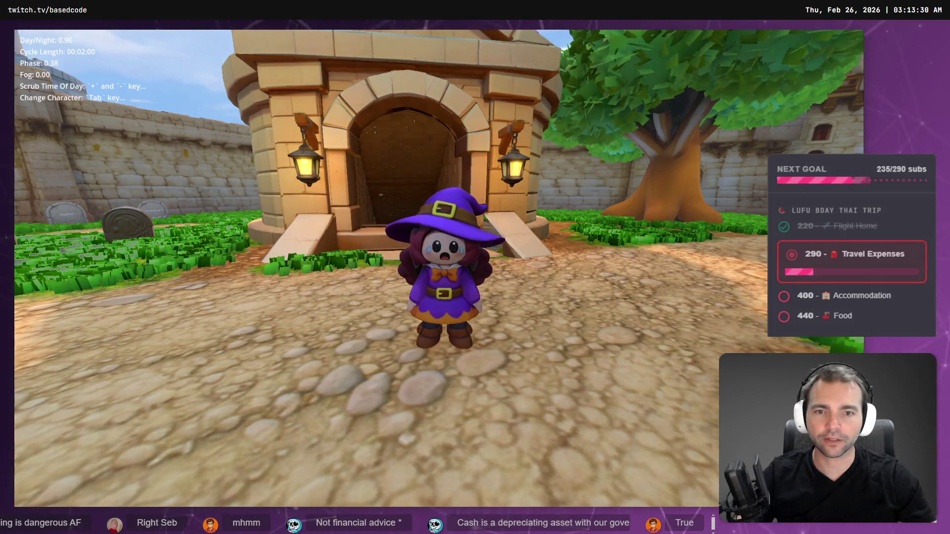
pyautogui.press('Tab')
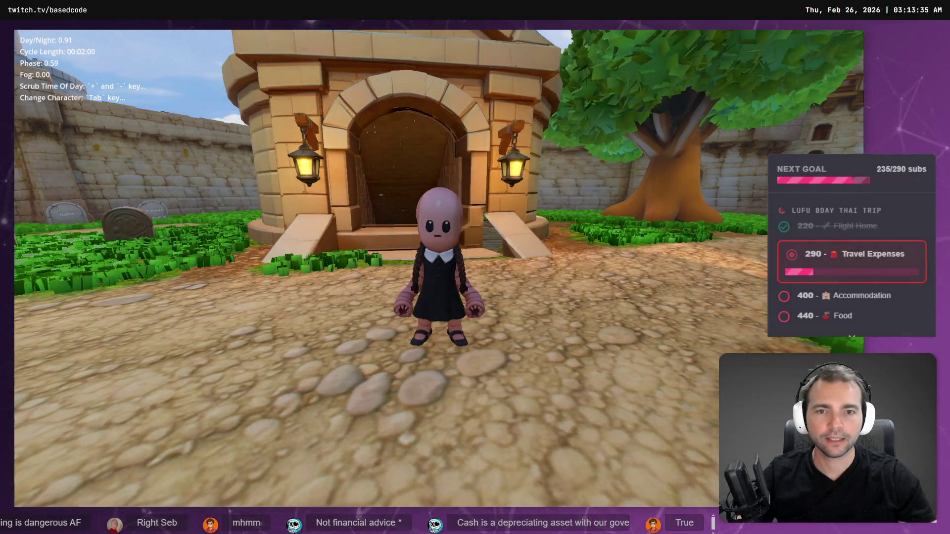
pyautogui.press('Tab')
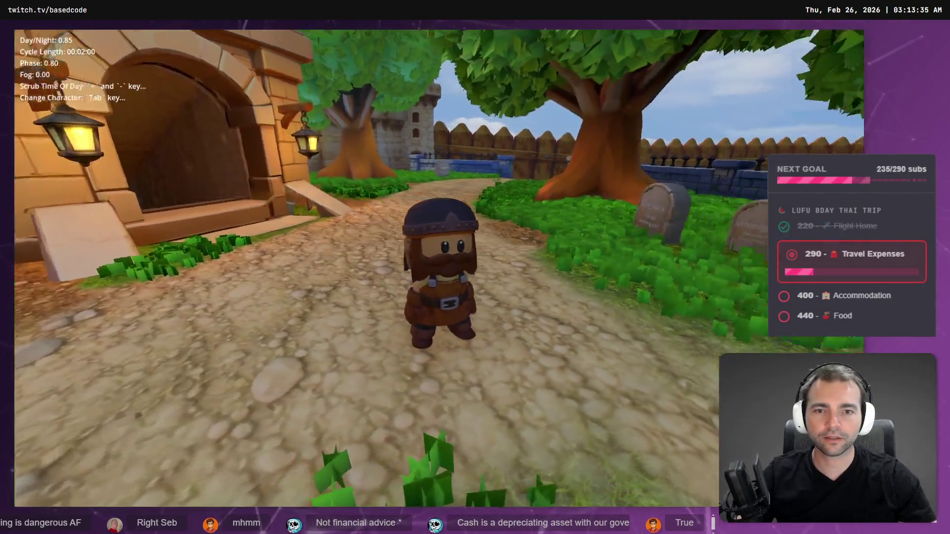
pyautogui.press('Tab')
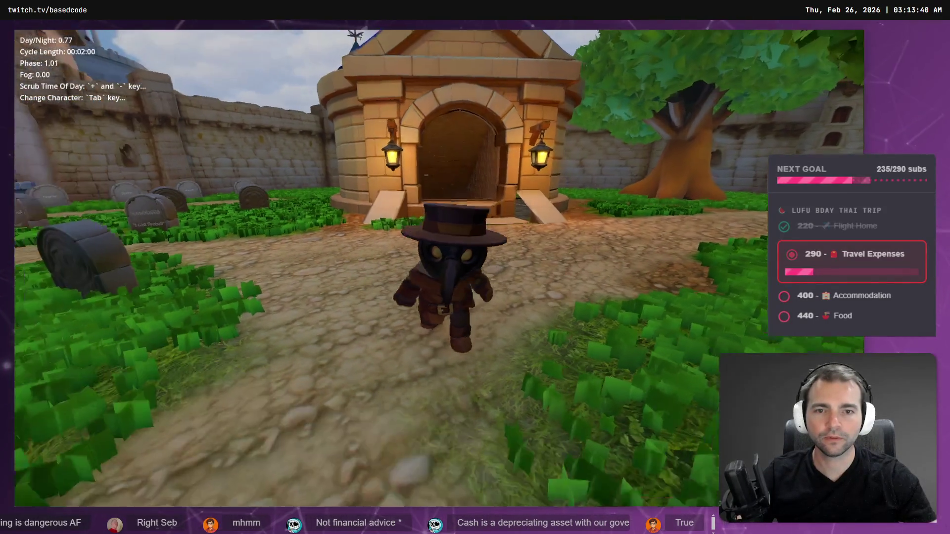
pyautogui.press('Tab')
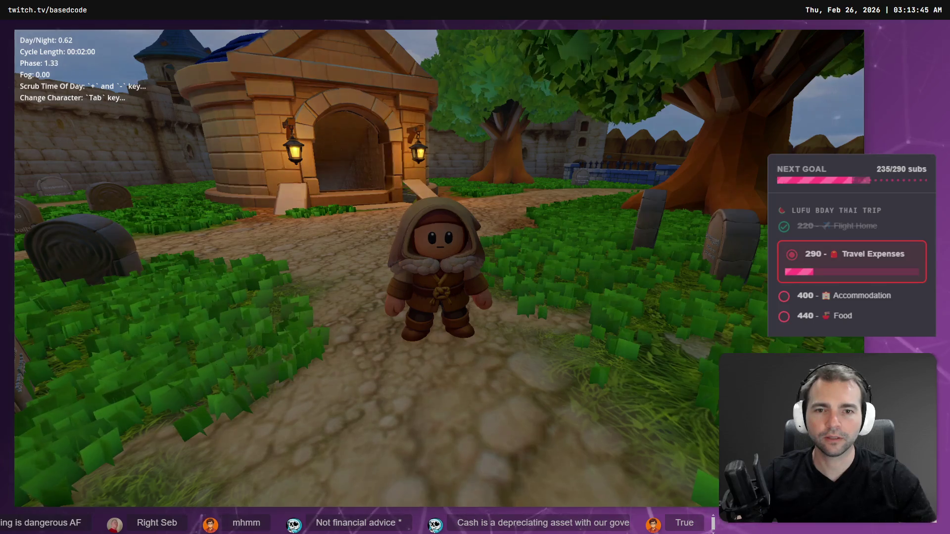
pyautogui.press('Tab')
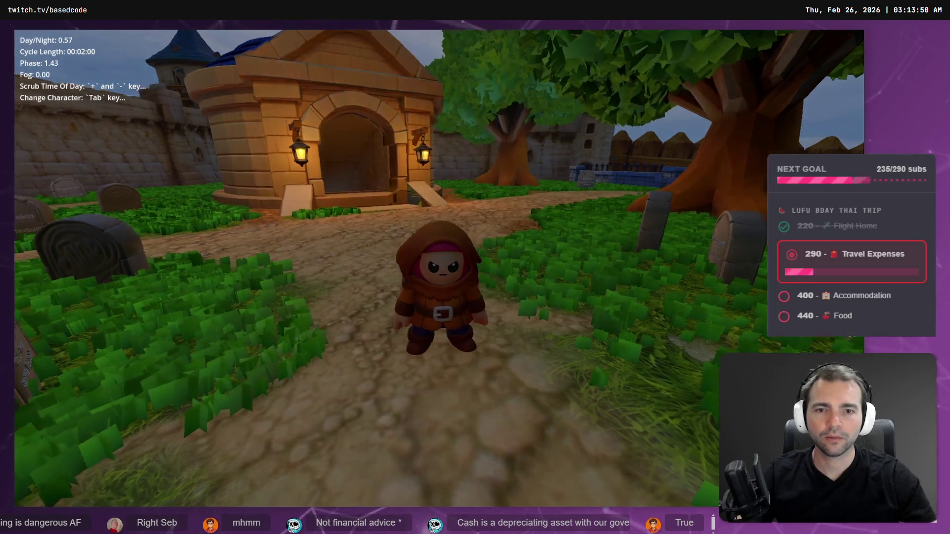
pyautogui.press('Tab')
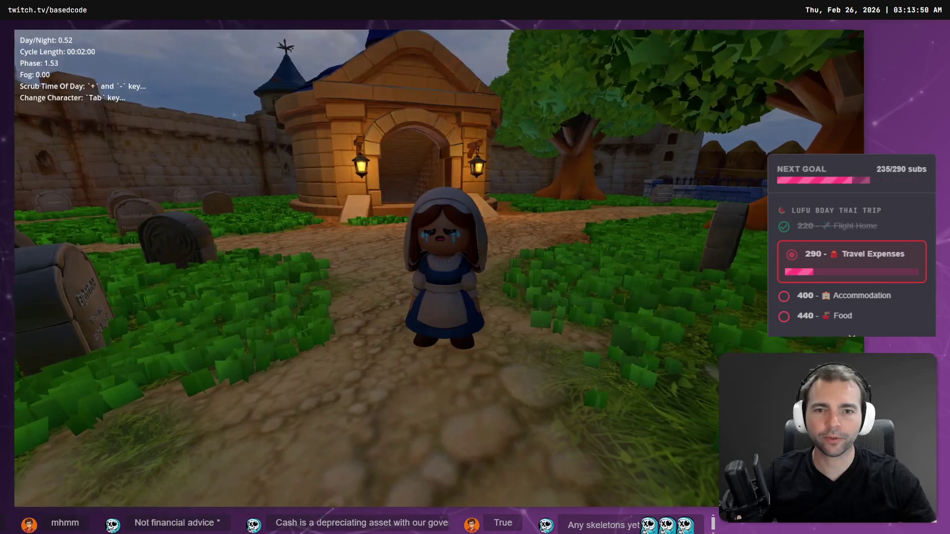
pyautogui.press('Escape')
pyautogui.scroll(-1, 74, 262)
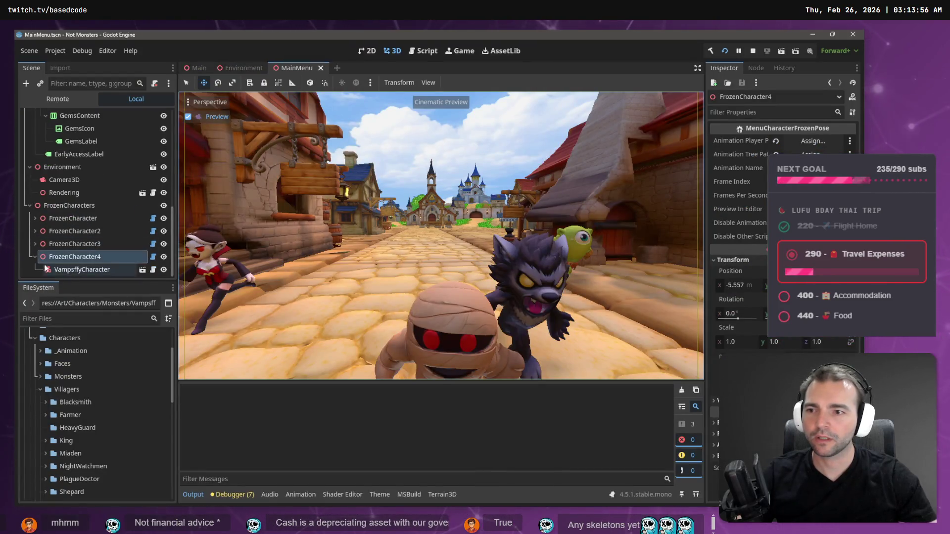
# Try swapping FrozenCharacter4's VampsffyCharacter for the Blacksmith character, then undo it
pyautogui.click(75, 271)
pyautogui.press('Delete')
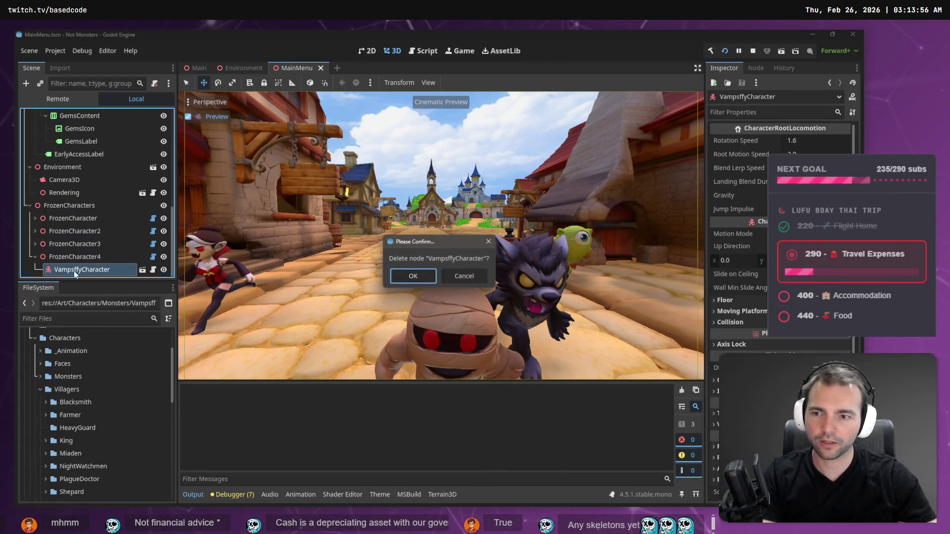
pyautogui.press('Return')
pyautogui.click(49, 403)
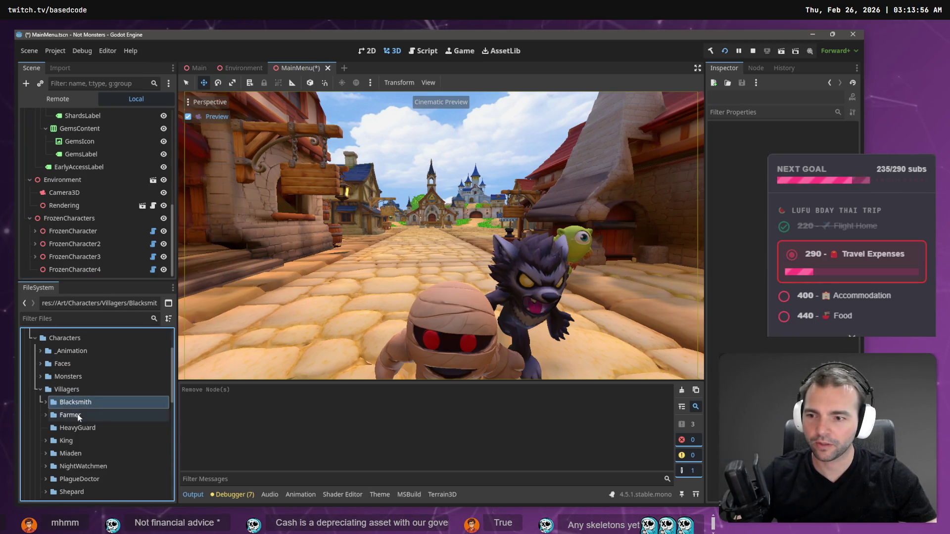
pyautogui.click(46, 402)
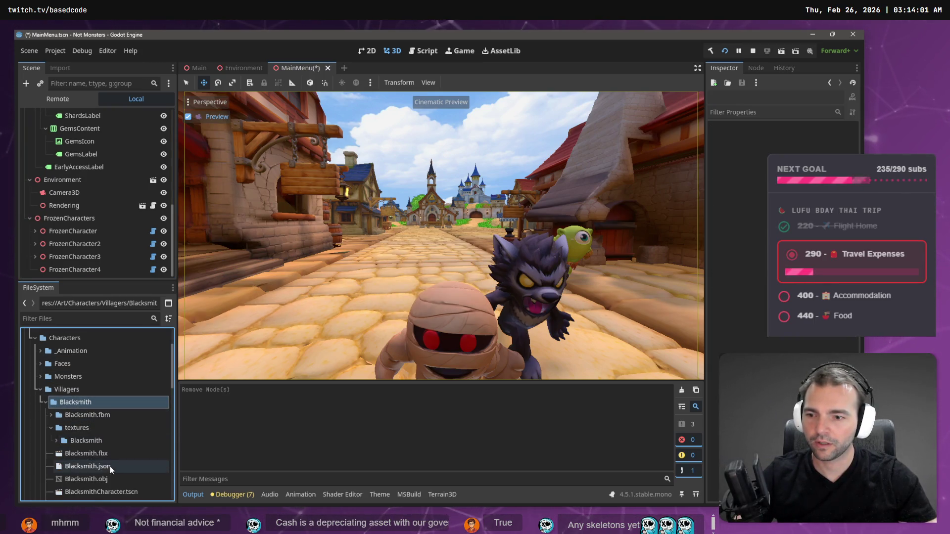
pyautogui.moveTo(106, 492)
pyautogui.mouseDown()
pyautogui.moveTo(76, 268)
pyautogui.moveTo(94, 275)
pyautogui.mouseUp()
pyautogui.hotkey('ctrl', 'z')
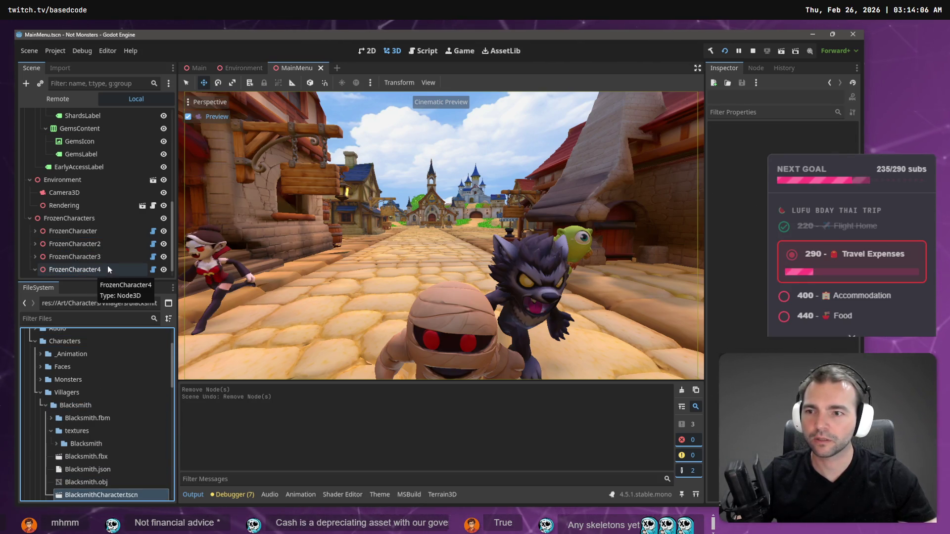
# Toggle the mummy's visibility off and back on, and collapse FrozenCharacter4
pyautogui.click(108, 262)
pyautogui.click(163, 256)
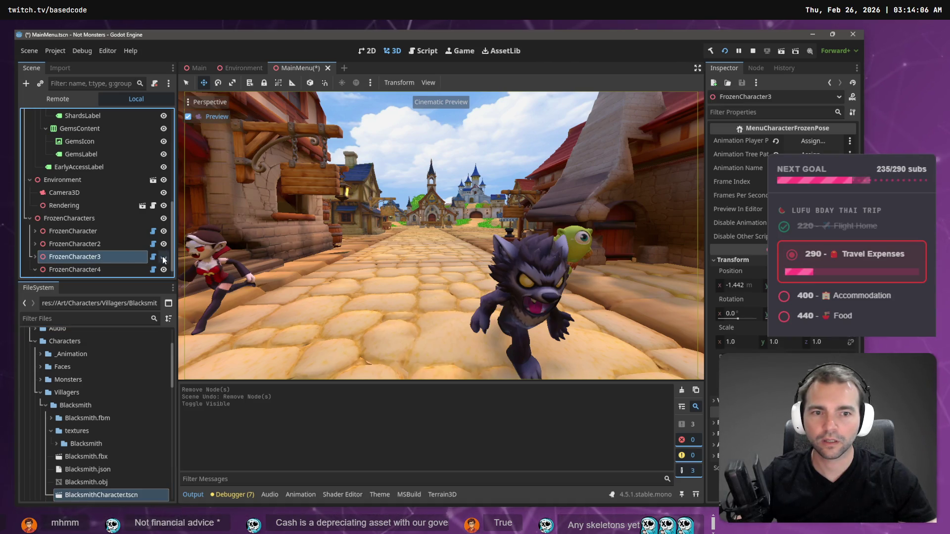
pyautogui.click(164, 256)
pyautogui.scroll(-1, 83, 269)
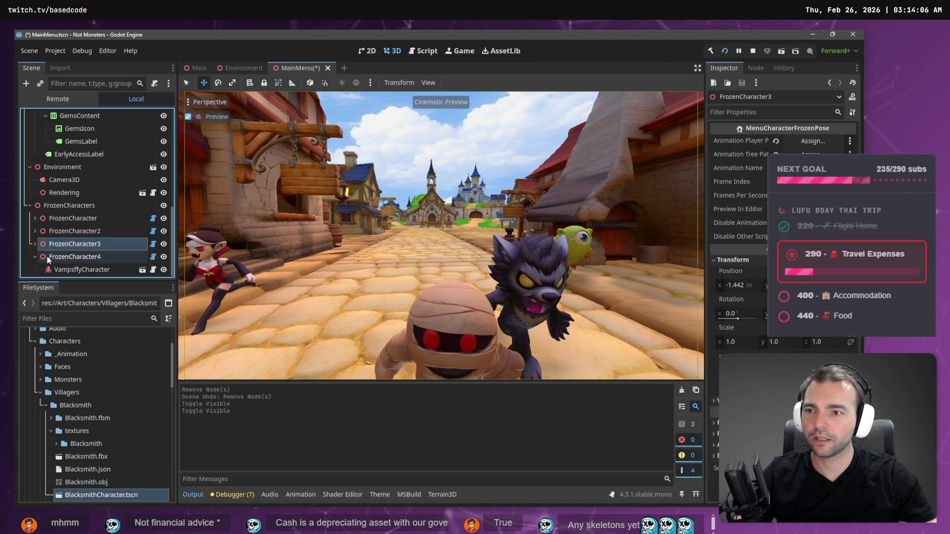
pyautogui.click(35, 257)
# Paste FrozenCharacter4 as FrozenCharacter5 under FrozenCharacters and replace its VampsffyCharacter with BlacksmithCharacter
pyautogui.click(69, 269)
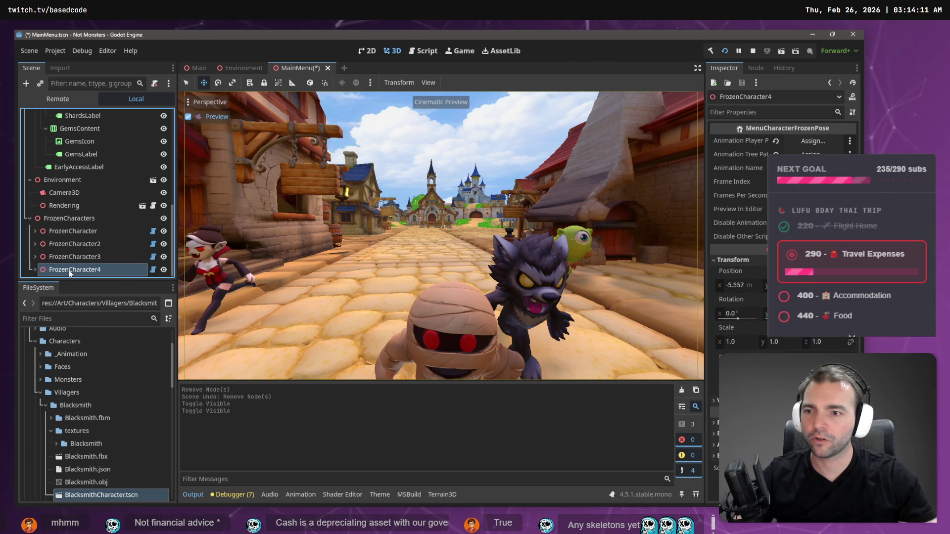
pyautogui.hotkey('ctrl', 'v')
pyautogui.moveTo(52, 267)
pyautogui.mouseDown()
pyautogui.moveTo(75, 233)
pyautogui.moveTo(72, 183)
pyautogui.mouseUp()
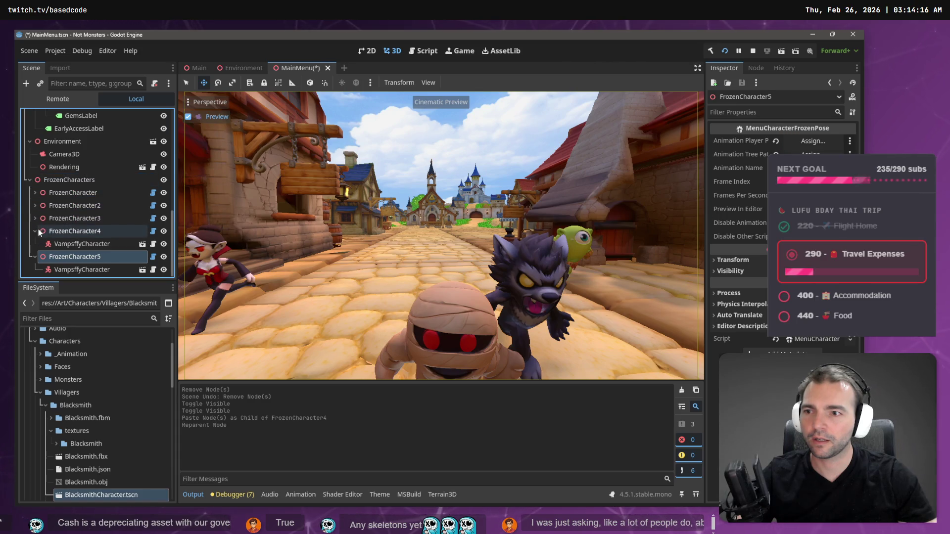
pyautogui.click(76, 270)
pyautogui.press('Delete')
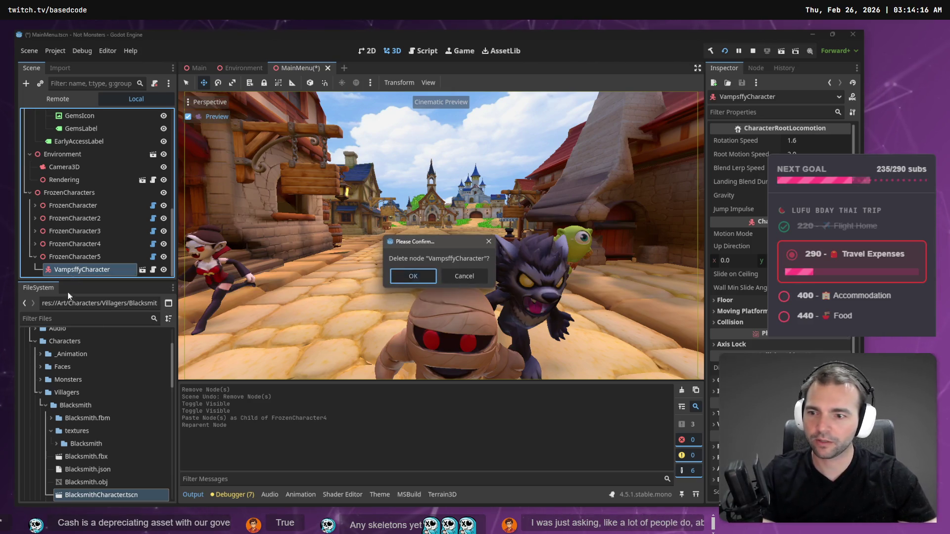
pyautogui.press('Return')
pyautogui.moveTo(101, 492); pyautogui.dragTo(68, 271)
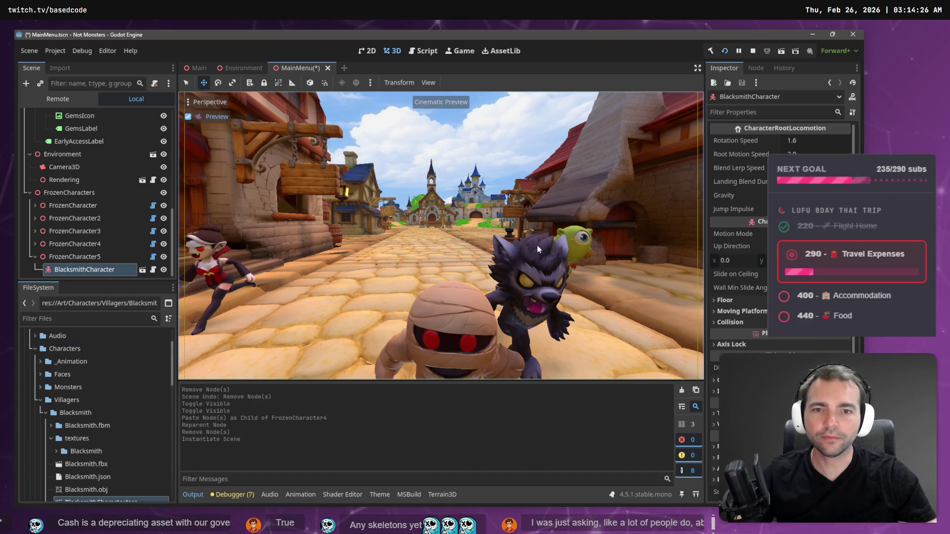
# Nudge FrozenCharacter5's X position in the Inspector, then undo the change
pyautogui.click(76, 257)
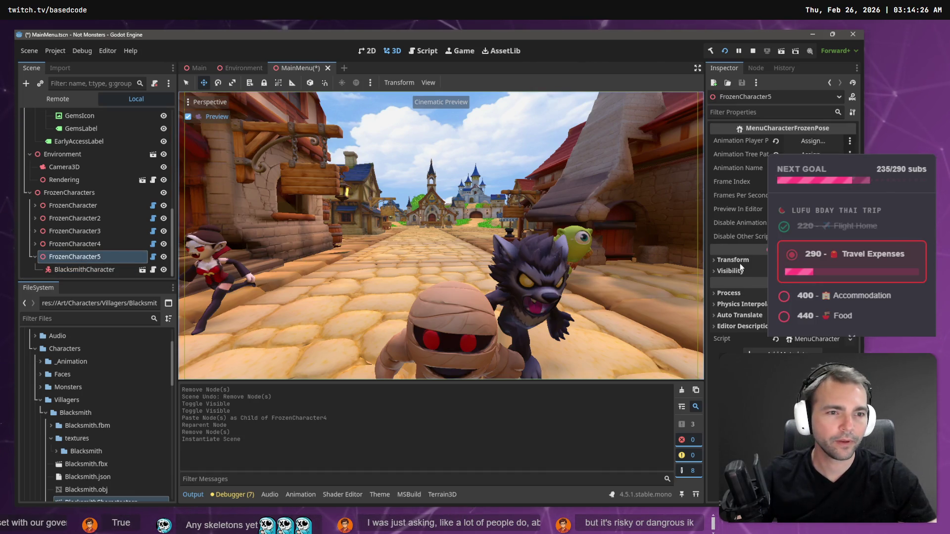
pyautogui.click(740, 263)
pyautogui.moveTo(737, 285); pyautogui.dragTo(728, 285)
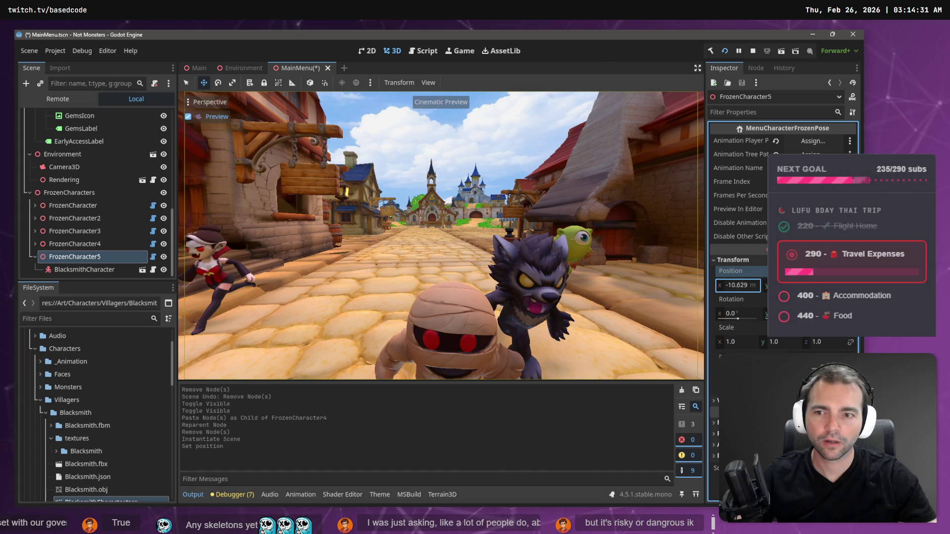
pyautogui.click(113, 267)
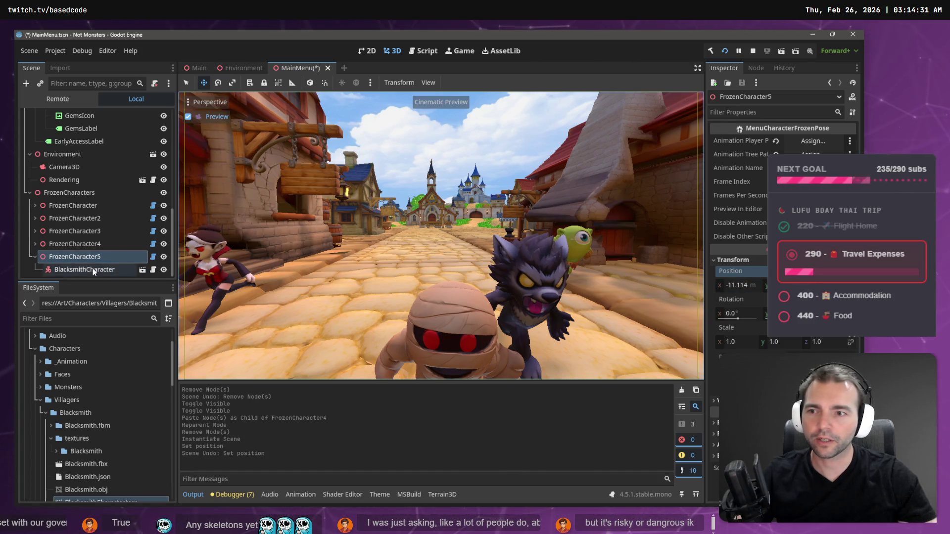
pyautogui.hotkey('ctrl', 'z')
# Turn off Cinematic Preview in the viewport's Perspective menu
pyautogui.click(189, 117)
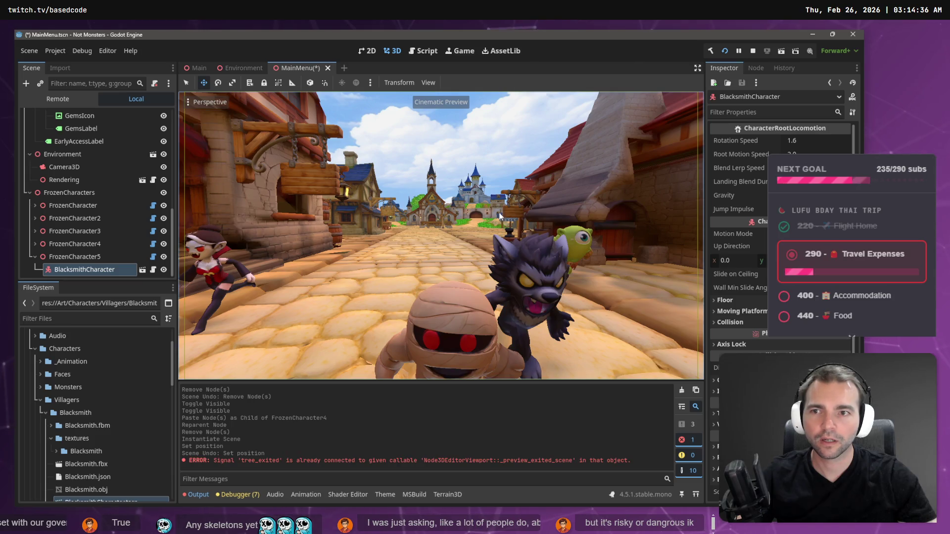
pyautogui.click(188, 102)
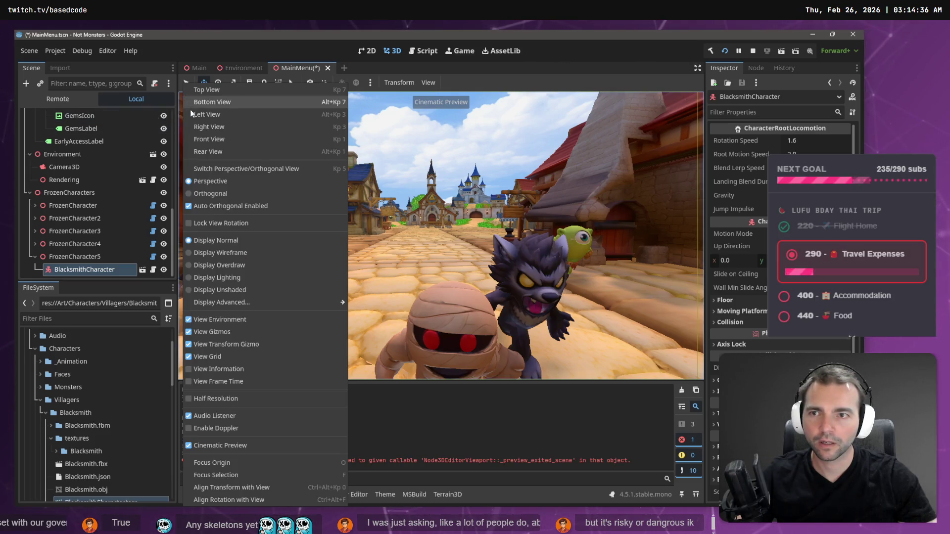
pyautogui.click(220, 446)
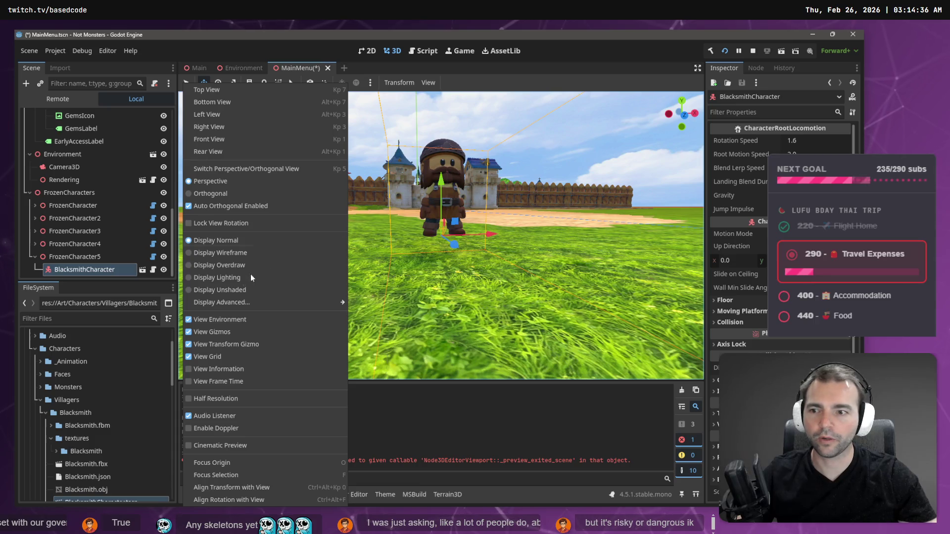
pyautogui.click(71, 257)
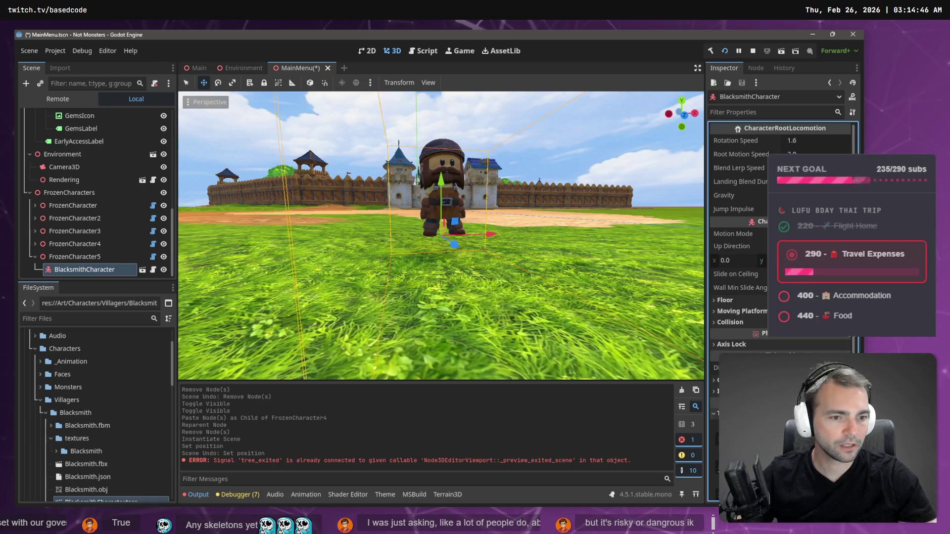
# Set FrozenCharacter5's Transform Position X to 0
pyautogui.click(49, 258)
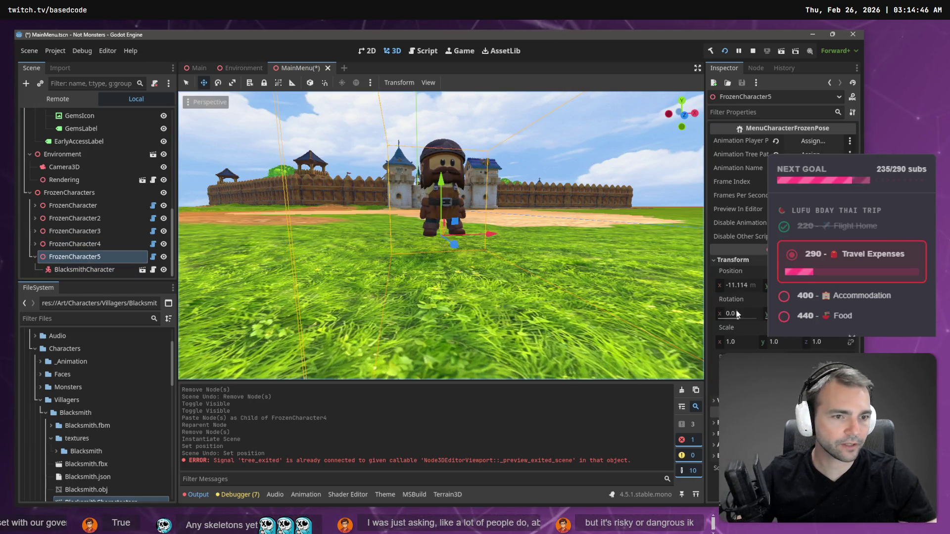
pyautogui.click(741, 286)
pyautogui.write('0')
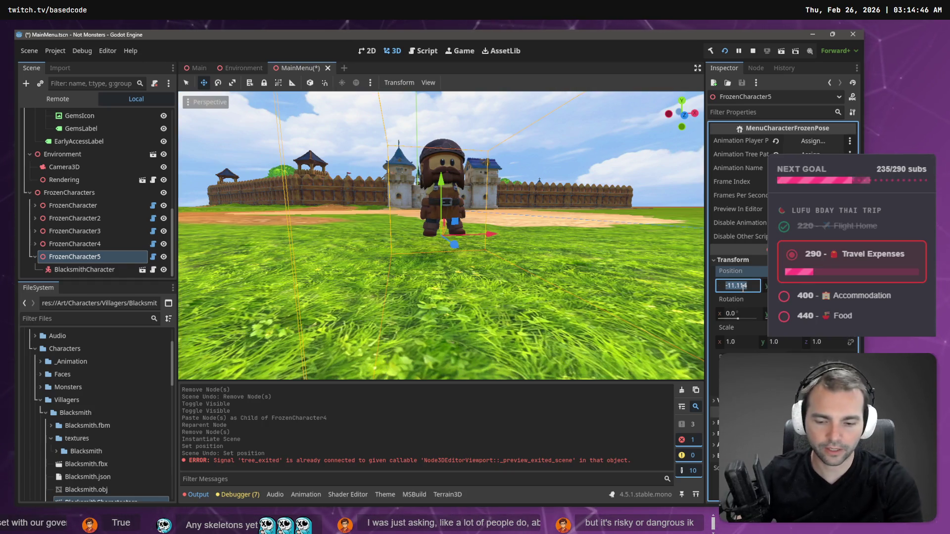
pyautogui.press('Tab')
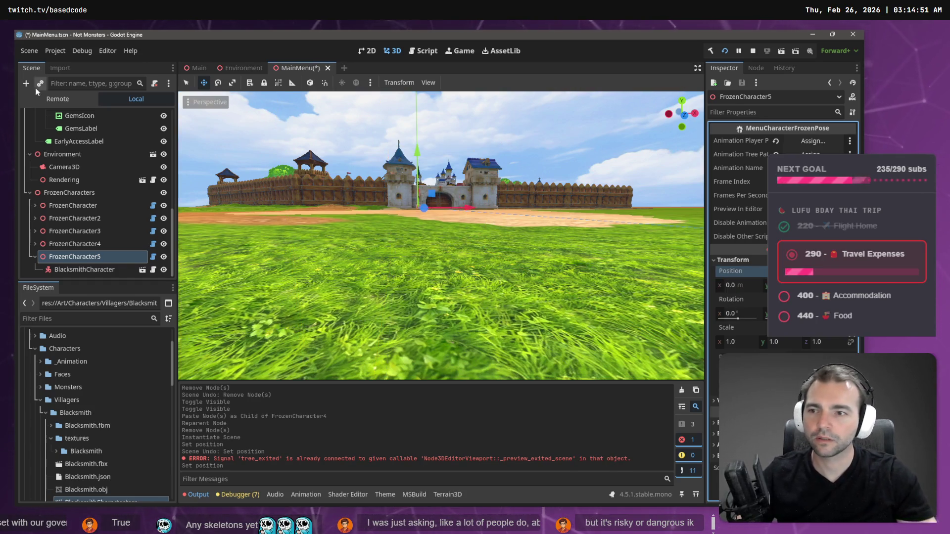
pyautogui.click(91, 270)
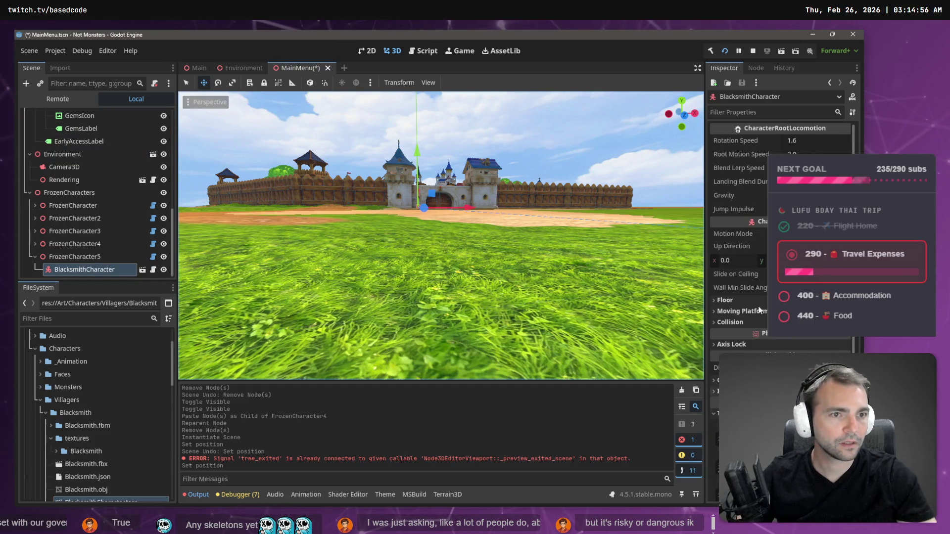
# Move FrozenCharacter5 along Z into the street behind the mummy and werewolf
pyautogui.press('f')
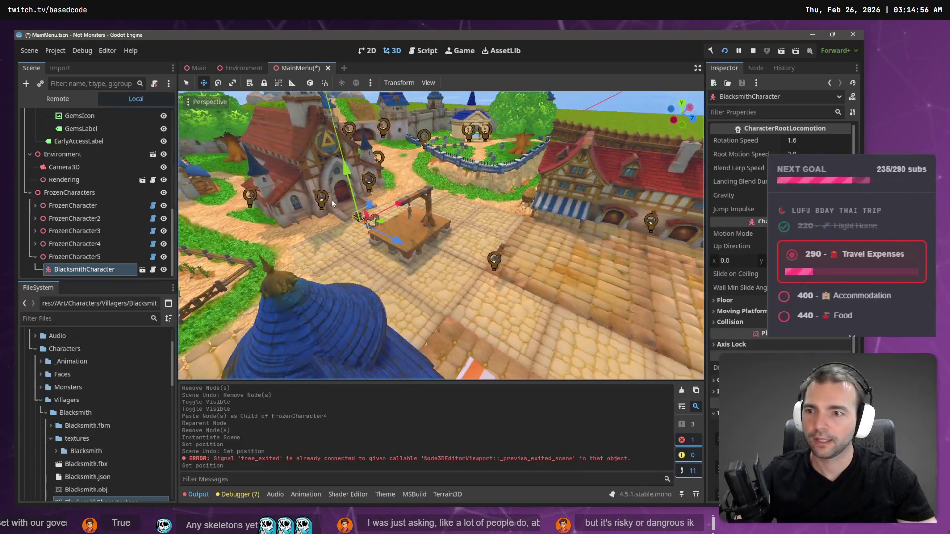
pyautogui.click(94, 256)
pyautogui.moveTo(396, 241)
pyautogui.mouseDown()
pyautogui.moveTo(614, 326)
pyautogui.moveTo(663, 359)
pyautogui.mouseUp()
pyautogui.press('f')
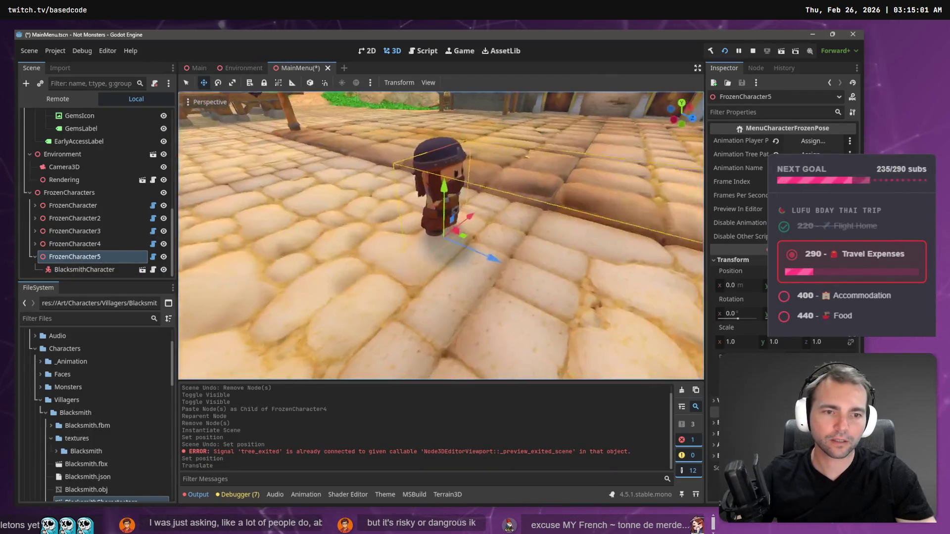
pyautogui.scroll(-10, 633, 301)
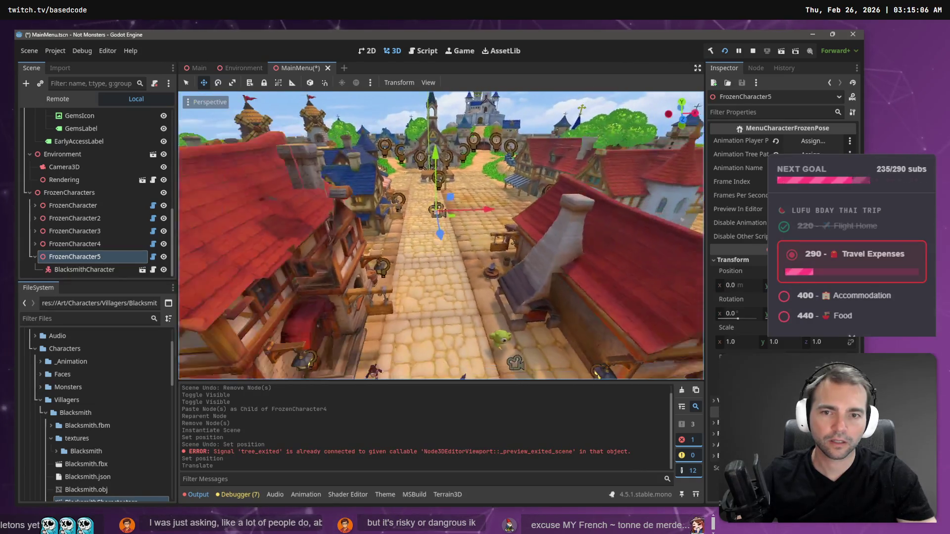
pyautogui.moveTo(444, 237); pyautogui.dragTo(457, 278)
pyautogui.press('f')
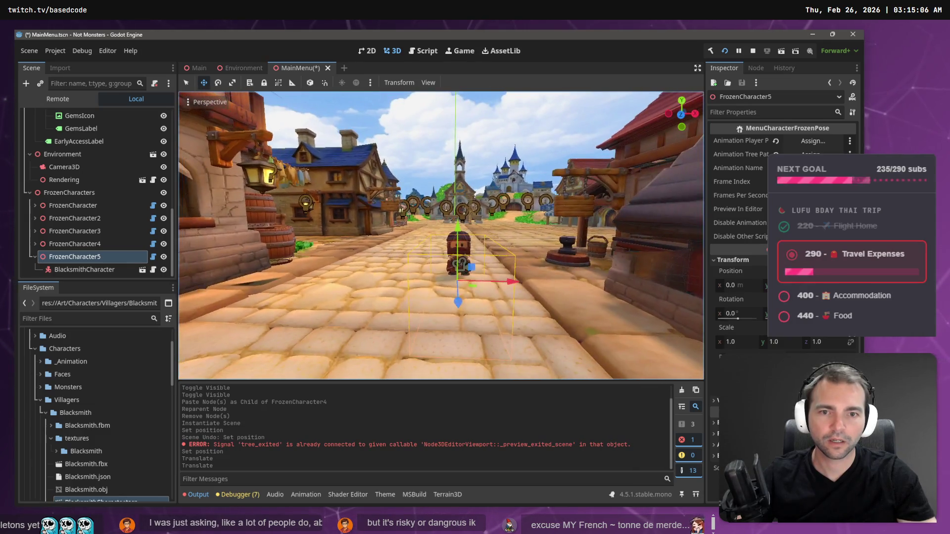
pyautogui.scroll(-5, 260, 124)
pyautogui.scroll(4, 511, 261)
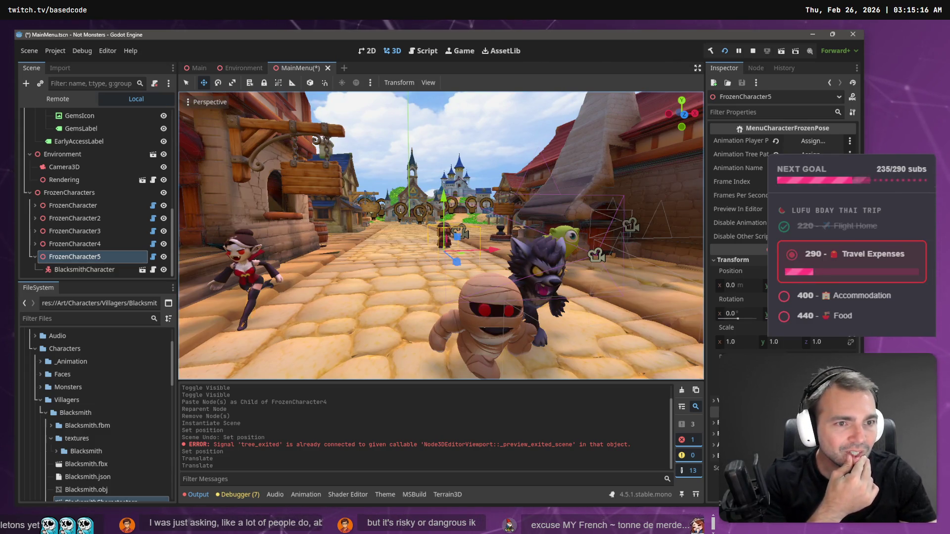
# Change FrozenCharacter5's Frame Index to alter the blacksmith's pose, then switch to VS Code
pyautogui.click(812, 181)
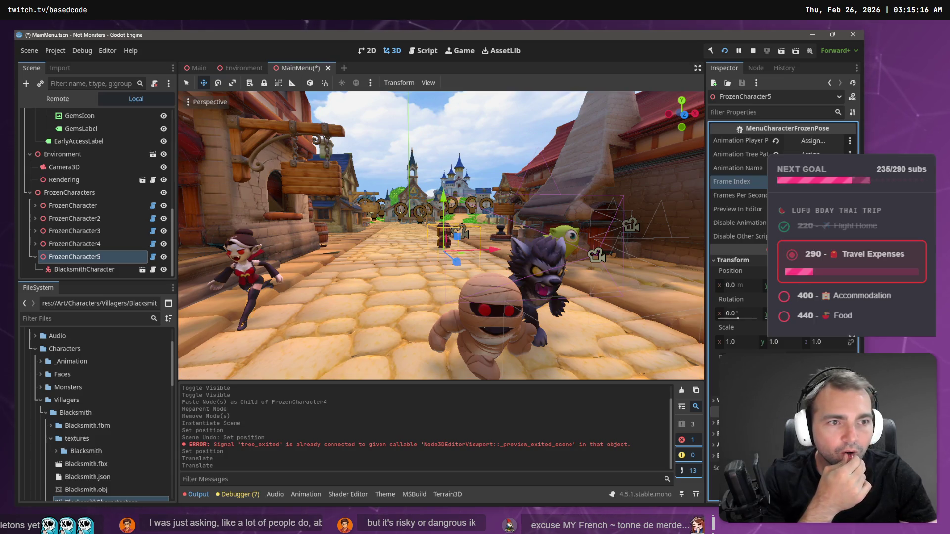
pyautogui.scroll(1, 812, 182)
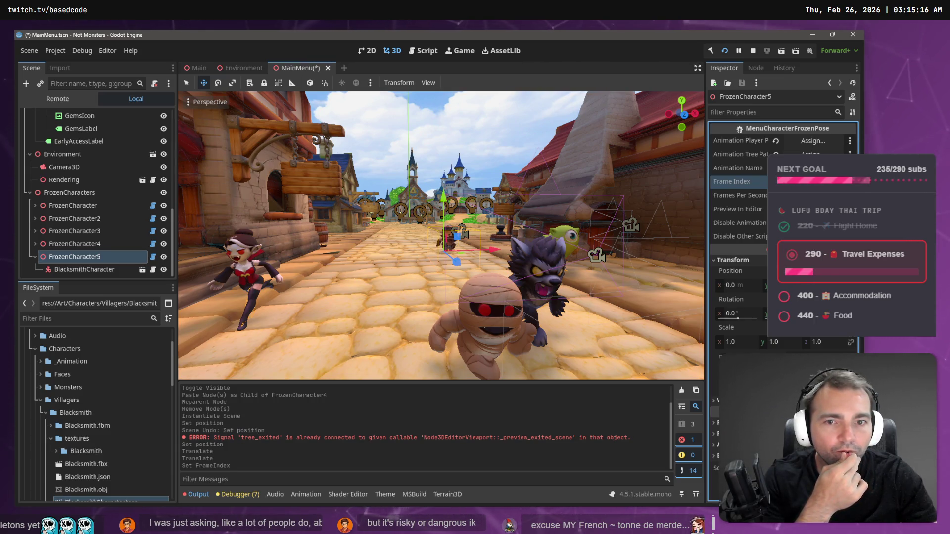
pyautogui.scroll(1, 812, 182)
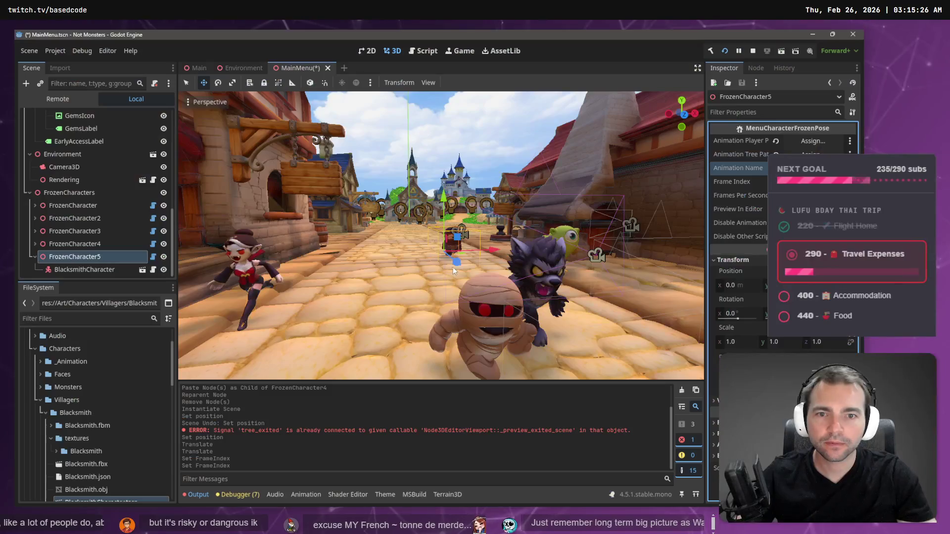
pyautogui.hotkey('alt', 'Tab')
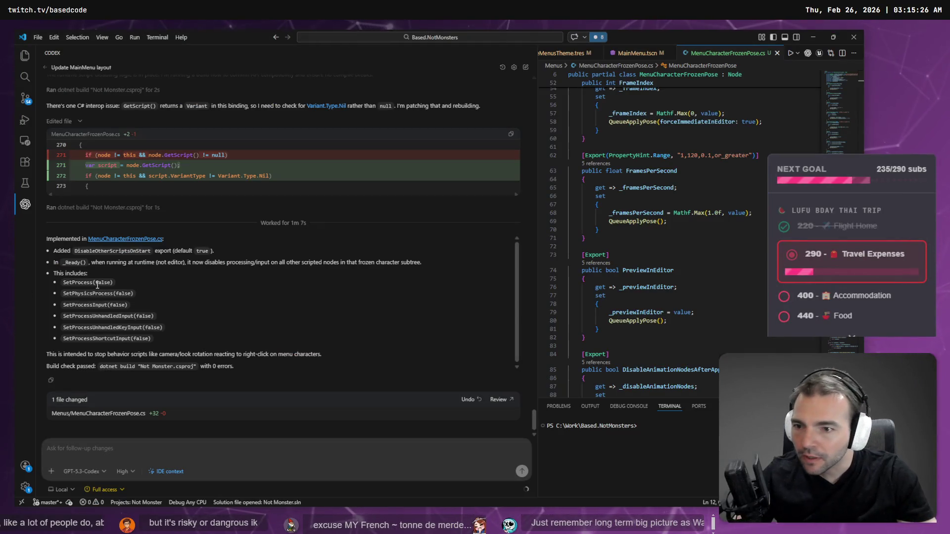
pyautogui.scroll(-20, 218, 320)
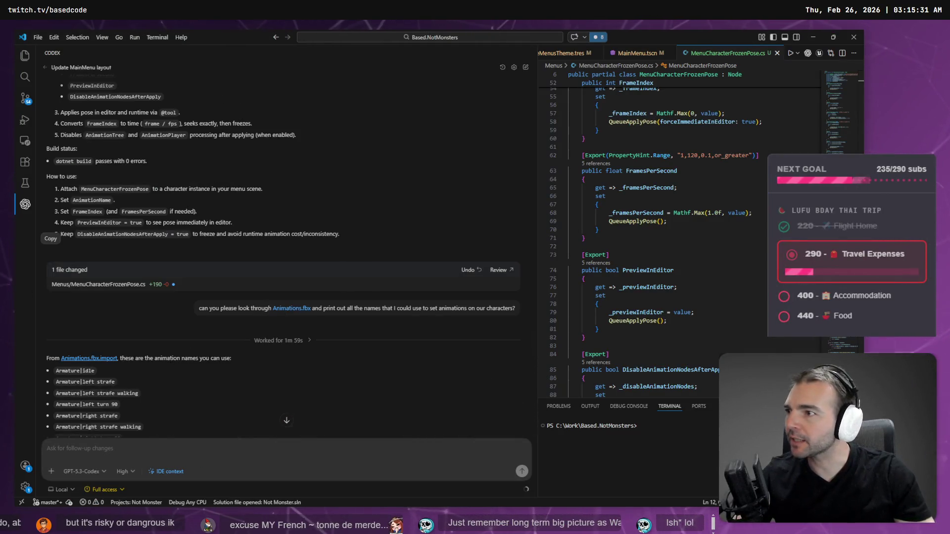
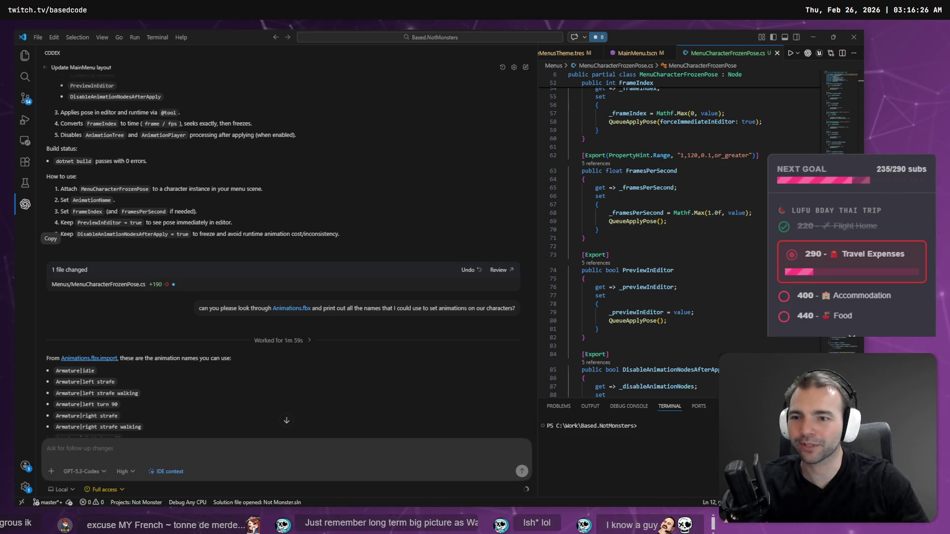
# Review the Codex chat's list of Armature animation names, then return to the Godot editor
pyautogui.scroll(-7, 171, 335)
pyautogui.scroll(5, 167, 334)
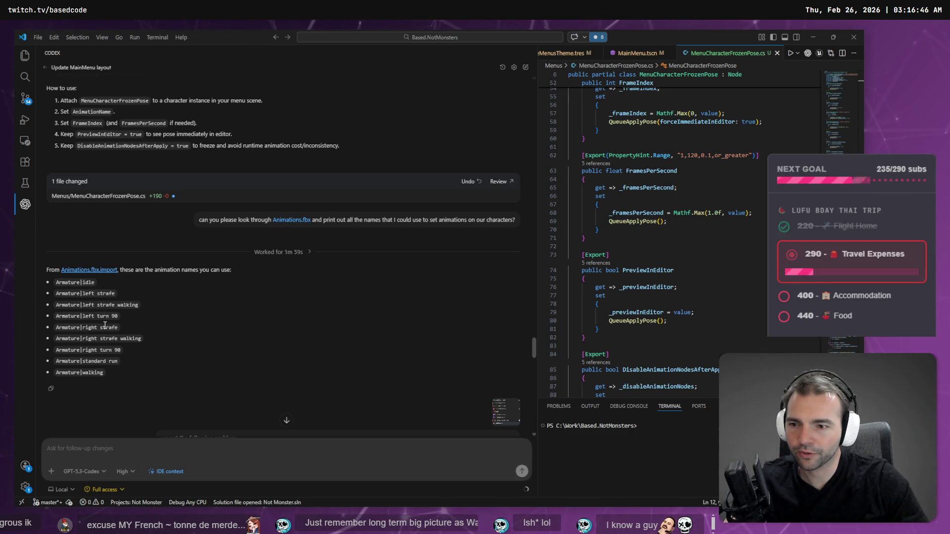
pyautogui.scroll(-5, 84, 372)
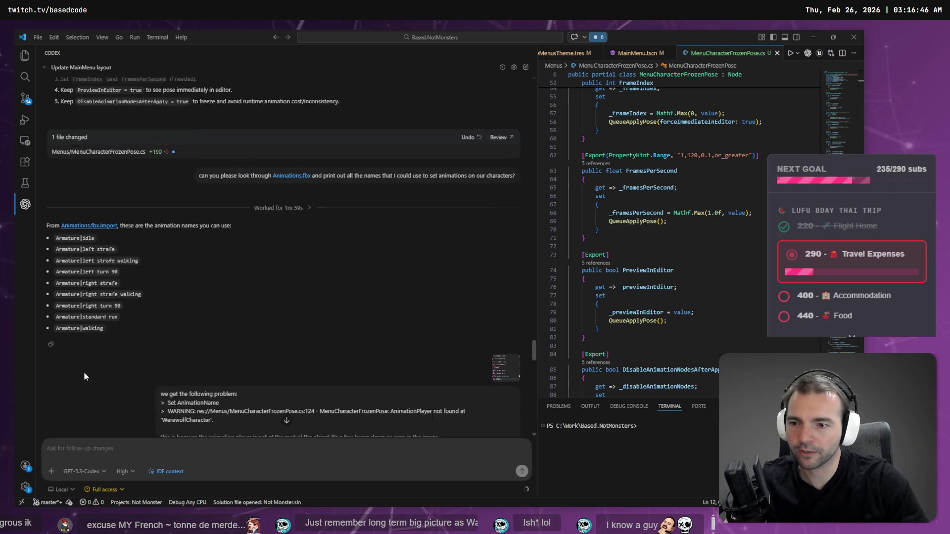
pyautogui.scroll(7, 121, 304)
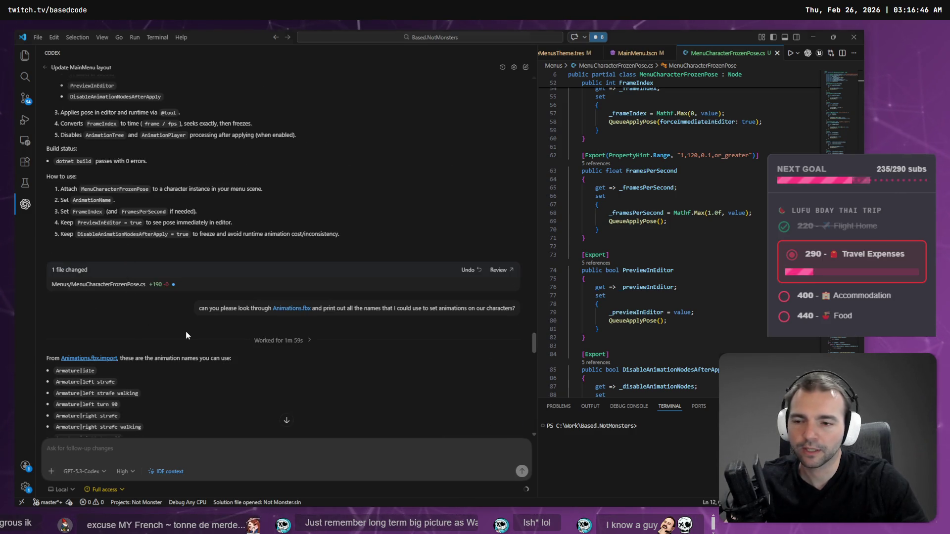
pyautogui.hotkey('alt', 'Tab')
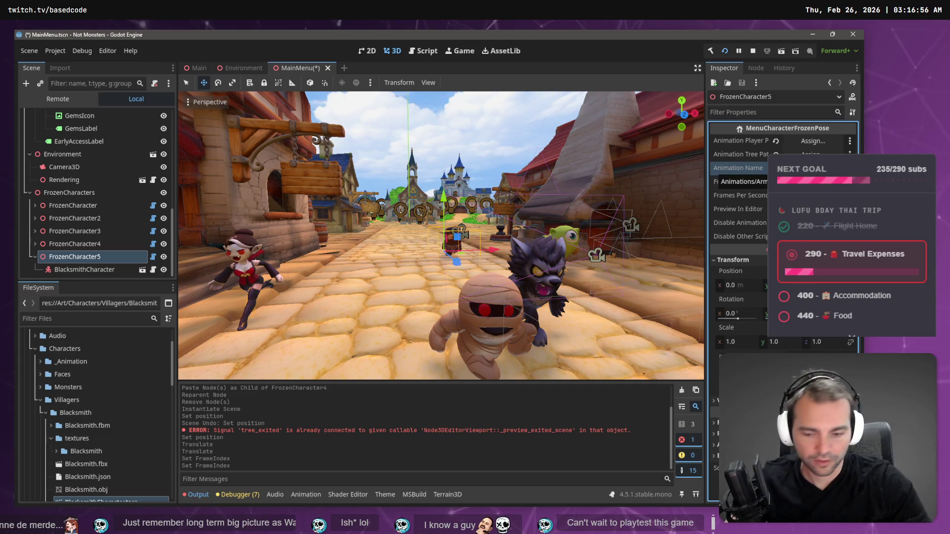
# Give FrozenCharacter5 the 'jum' animation clip and move it along X to 3.053
pyautogui.write('jum')
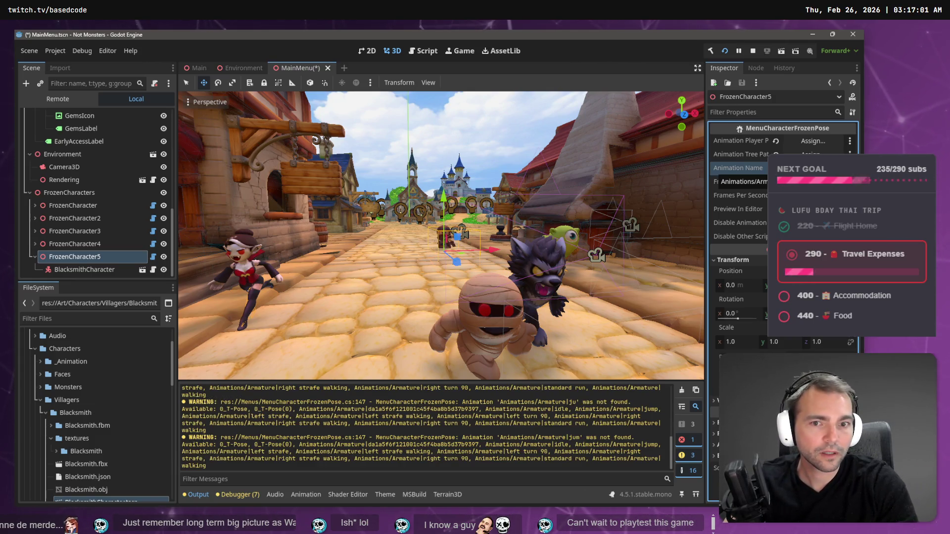
pyautogui.press('Return')
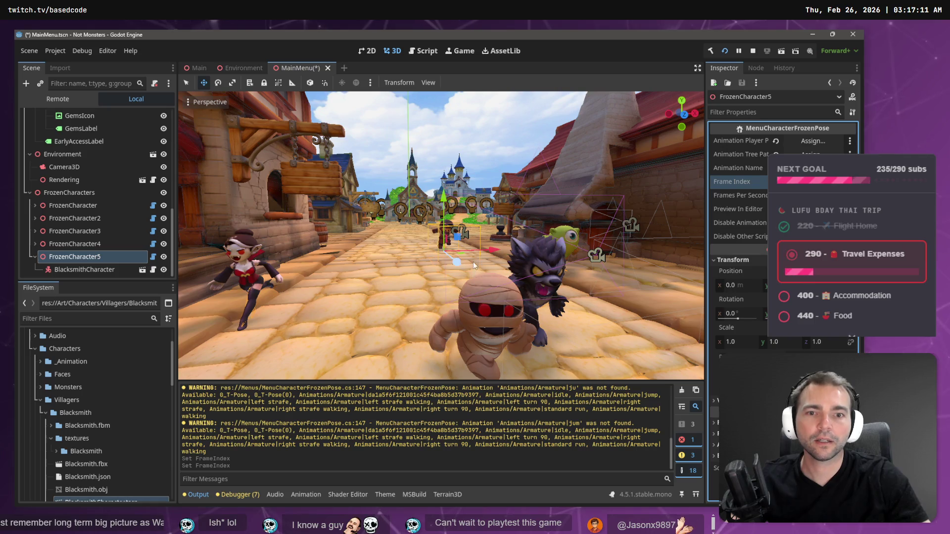
pyautogui.moveTo(494, 249)
pyautogui.mouseDown()
pyautogui.moveTo(432, 252)
pyautogui.moveTo(441, 248)
pyautogui.mouseUp()
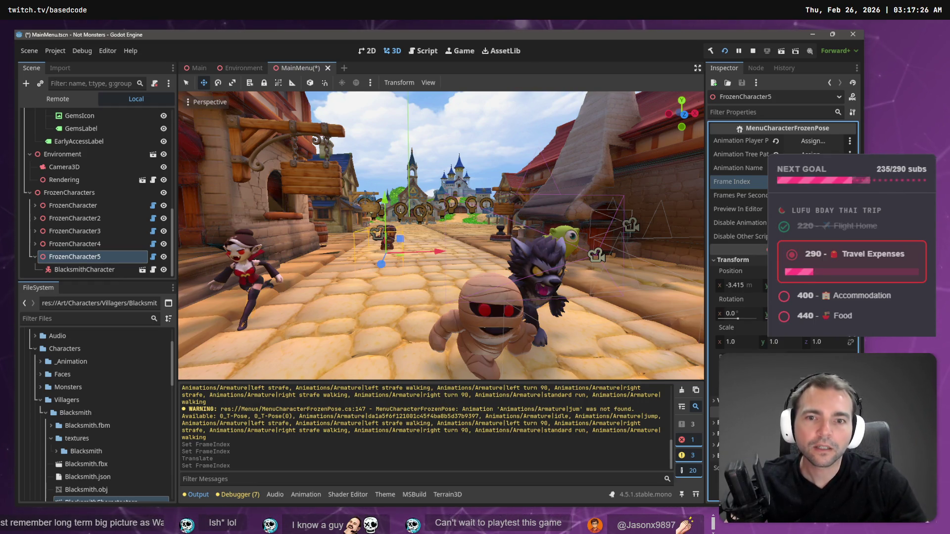
pyautogui.moveTo(444, 251)
pyautogui.mouseDown()
pyautogui.moveTo(506, 261)
pyautogui.moveTo(474, 231)
pyautogui.moveTo(473, 191)
pyautogui.mouseUp()
pyautogui.moveTo(524, 241)
pyautogui.mouseDown()
pyautogui.moveTo(533, 244)
pyautogui.moveTo(489, 250)
pyautogui.mouseUp()
pyautogui.press('e')
pyautogui.click(494, 155)
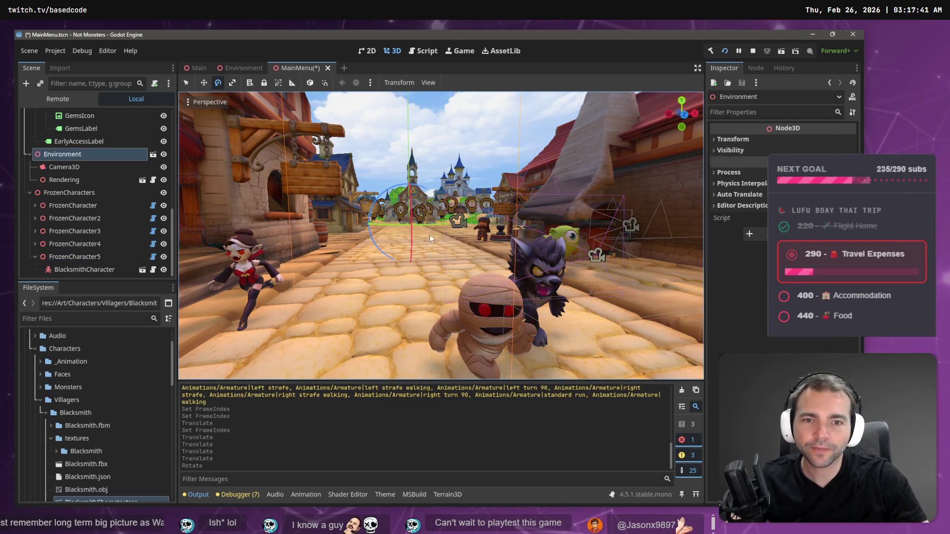
# Duplicate FrozenCharacter5 under FrozenCharacters as FrozenCharacter6
pyautogui.click(86, 258)
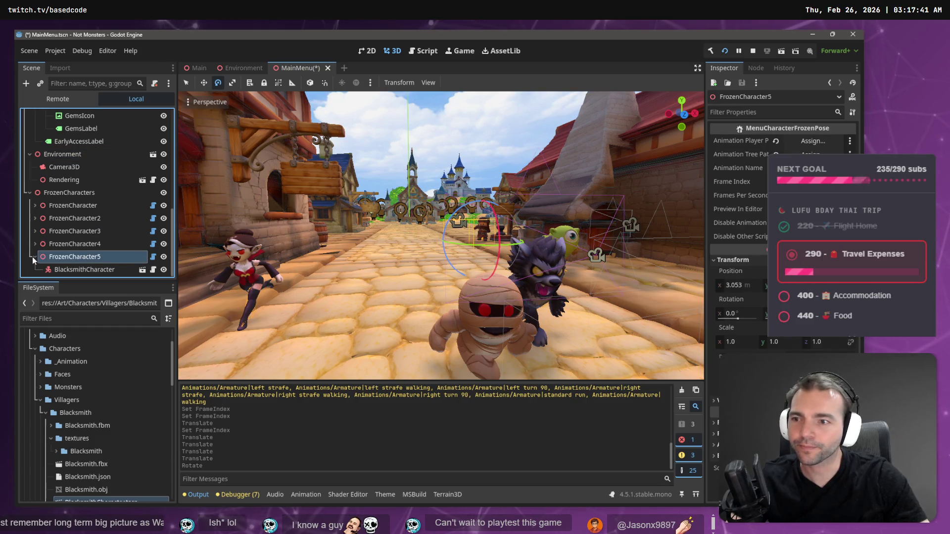
pyautogui.press('Left')
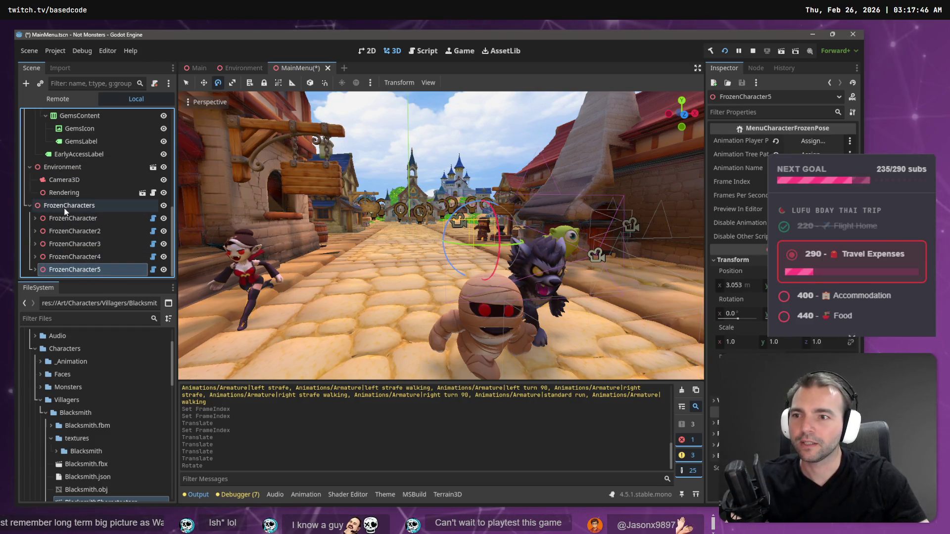
pyautogui.hotkey('ctrl', 'v')
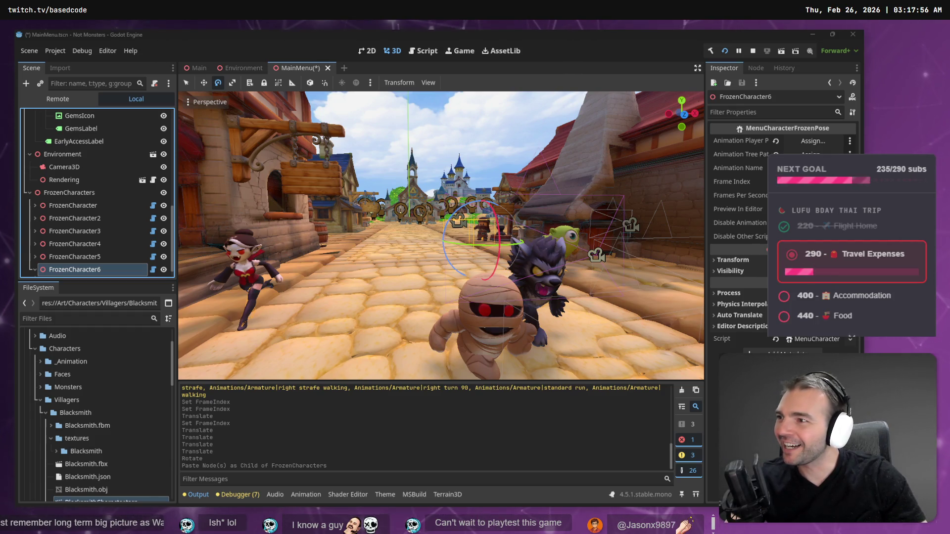
pyautogui.click(483, 130)
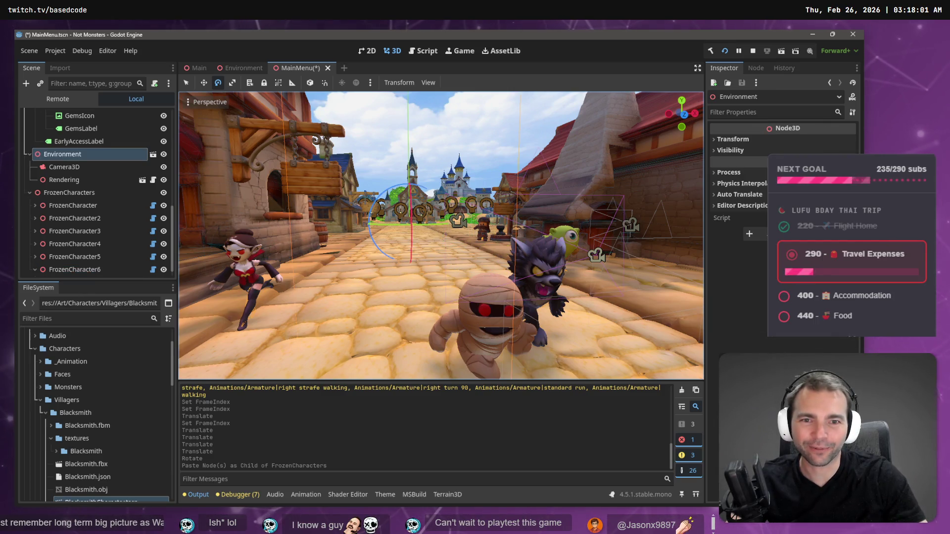
pyautogui.press('w')
pyautogui.press('w')
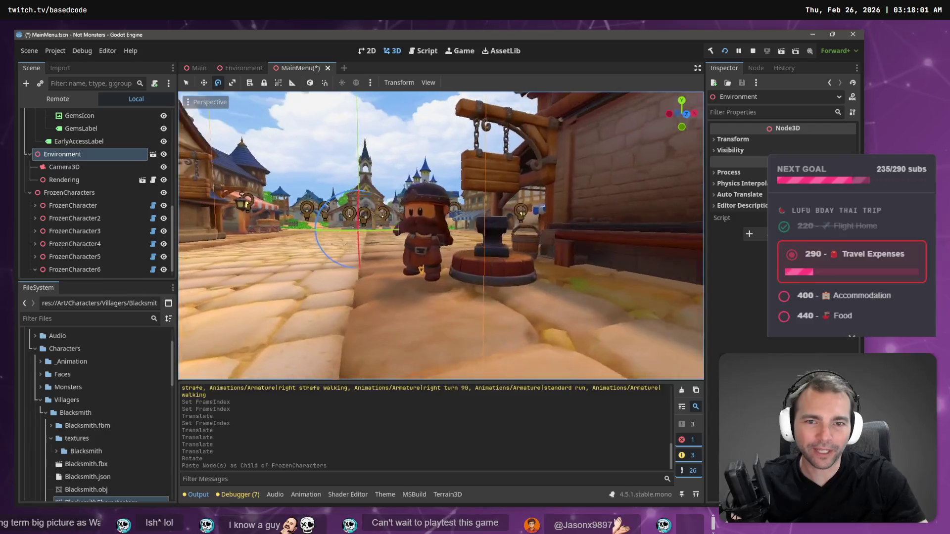
pyautogui.press('s')
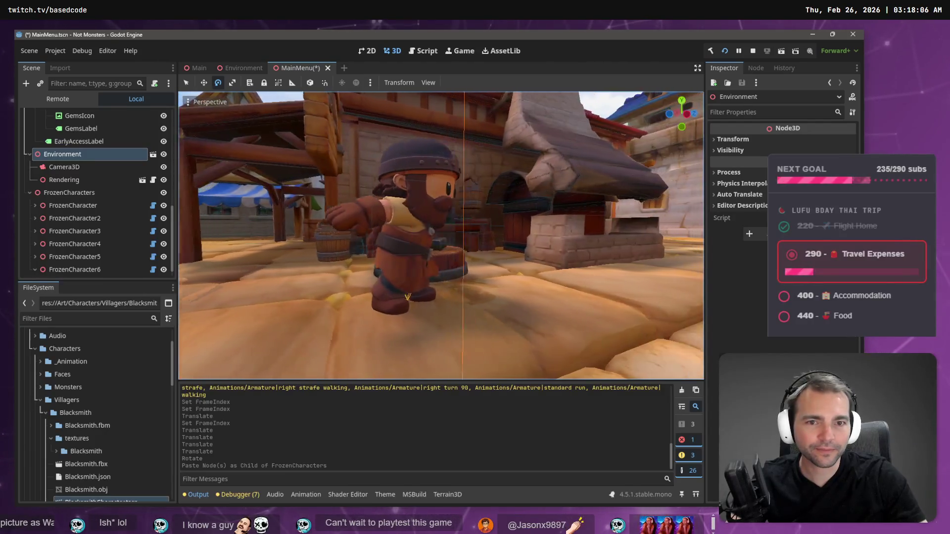
pyautogui.press('s')
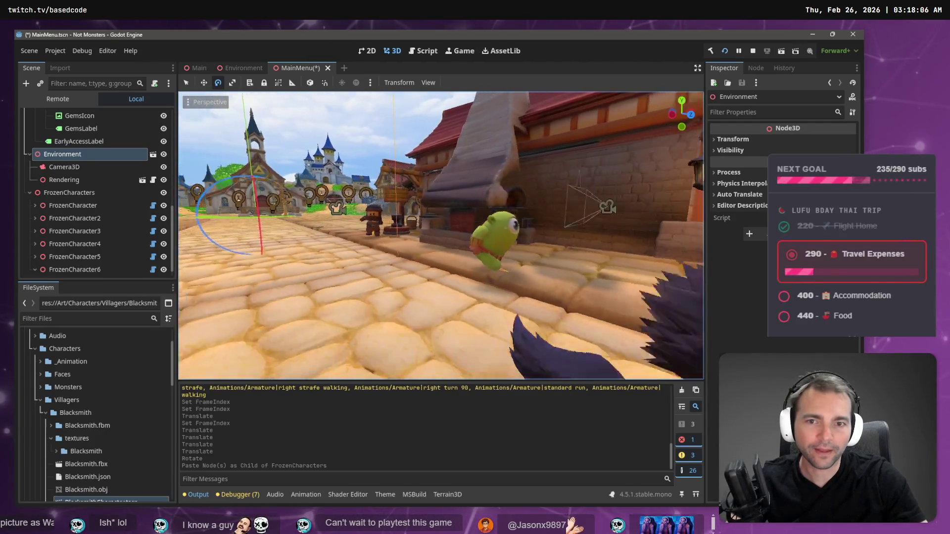
pyautogui.press('w')
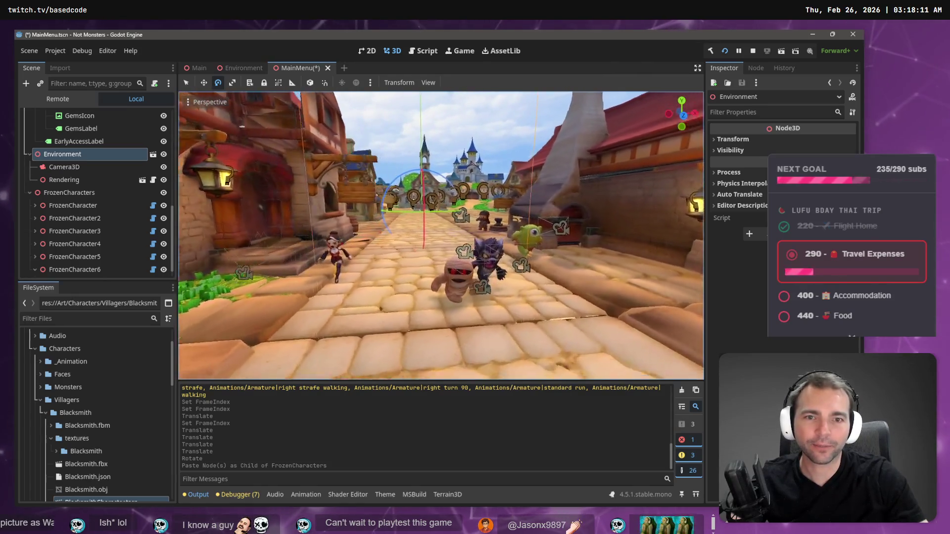
pyautogui.press('w')
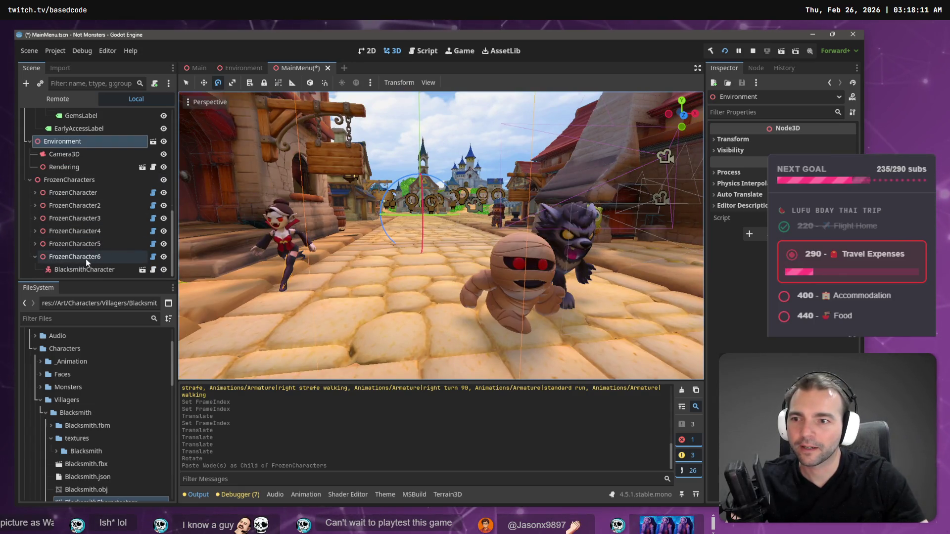
# Shift FrozenCharacter6 slightly left of the original blacksmith along X
pyautogui.click(85, 259)
pyautogui.press('Down')
pyautogui.click(130, 259)
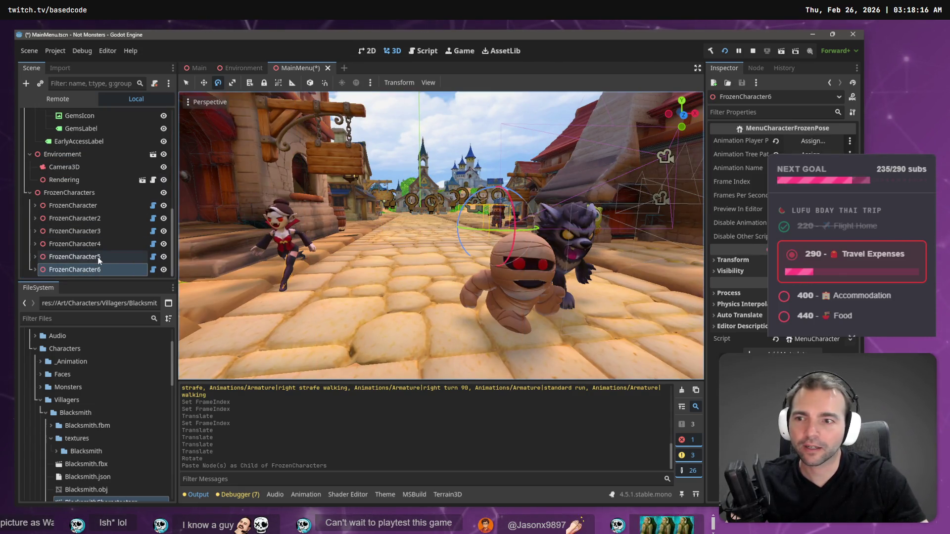
pyautogui.click(92, 270)
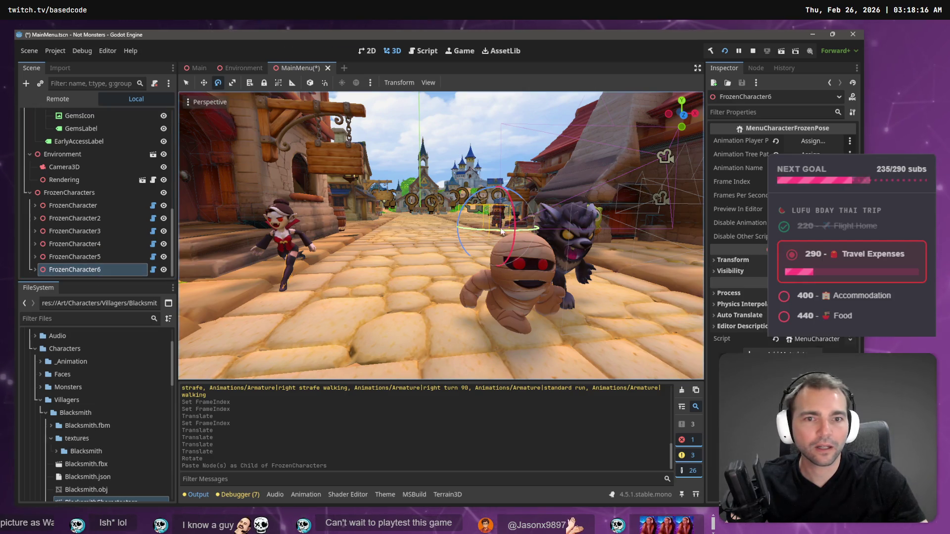
pyautogui.press('w')
pyautogui.moveTo(541, 228)
pyautogui.mouseDown()
pyautogui.moveTo(477, 229)
pyautogui.moveTo(523, 242)
pyautogui.moveTo(492, 230)
pyautogui.moveTo(471, 235)
pyautogui.mouseUp()
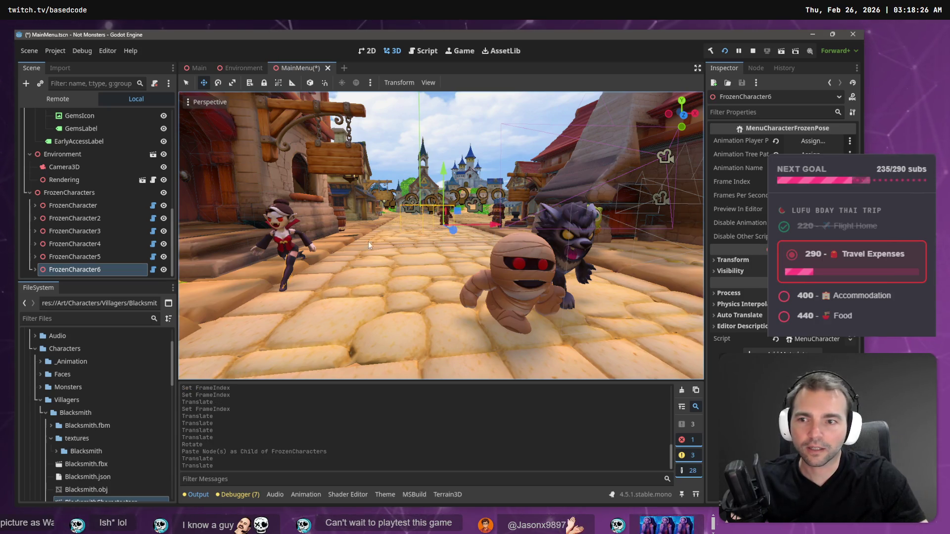
pyautogui.click(51, 438)
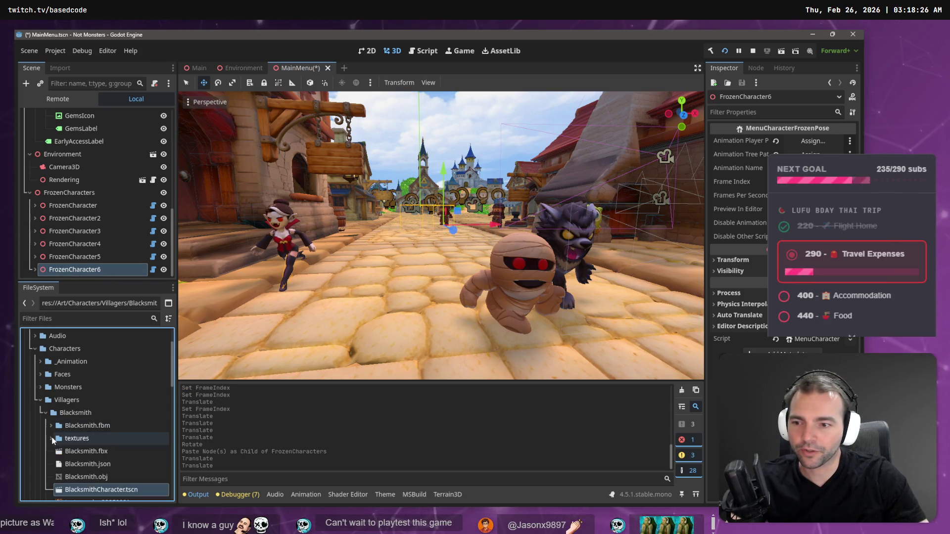
# Replace FrozenCharacter6's BlacksmithCharacter child with a ShepardCharacter instance from the Shepard folder
pyautogui.click(44, 415)
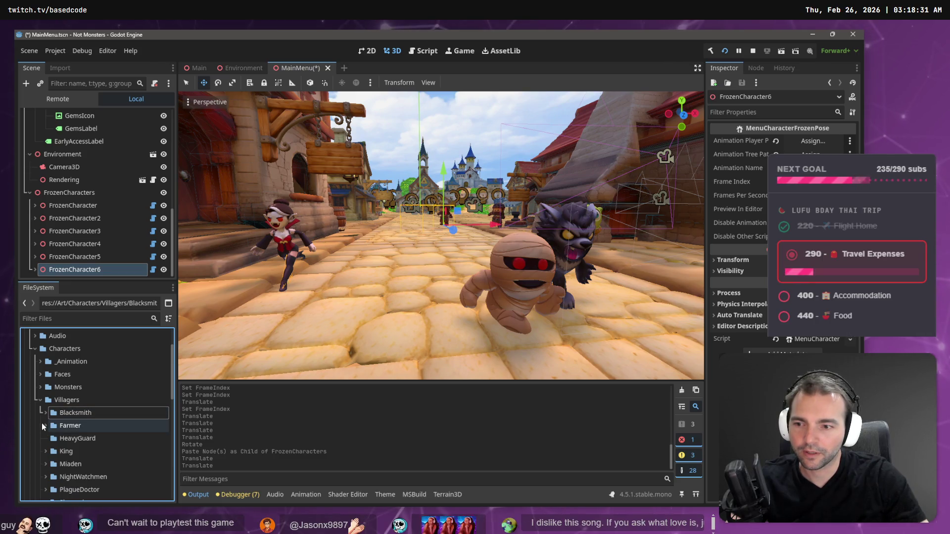
pyautogui.click(45, 425)
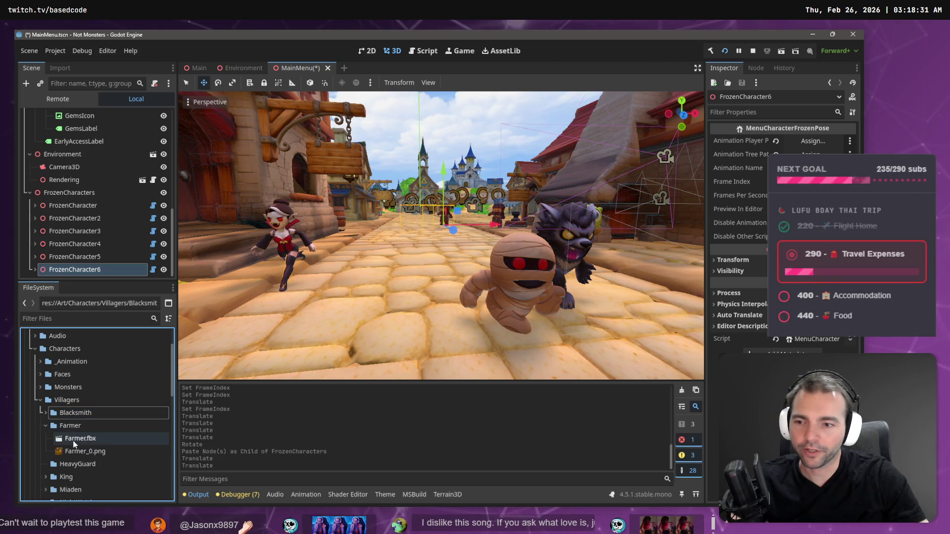
pyautogui.click(46, 424)
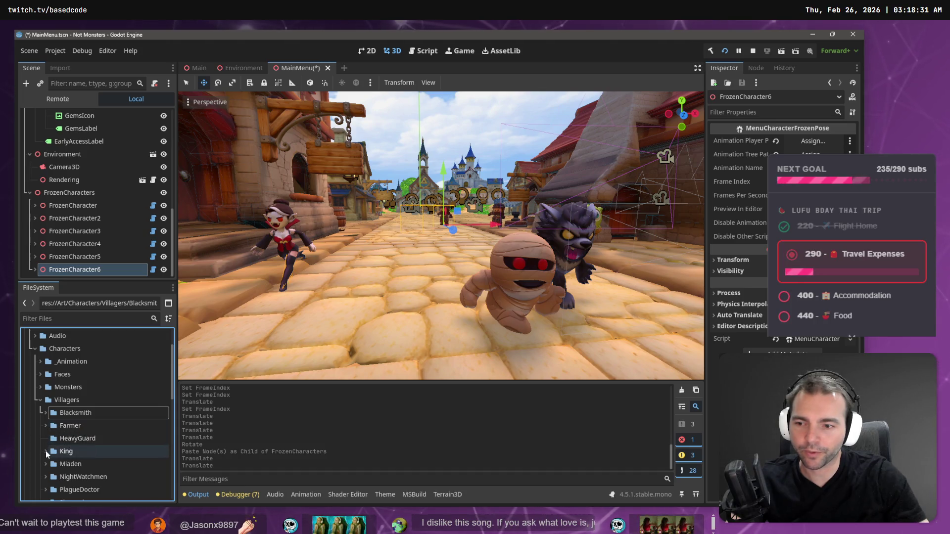
pyautogui.scroll(-1, 47, 450)
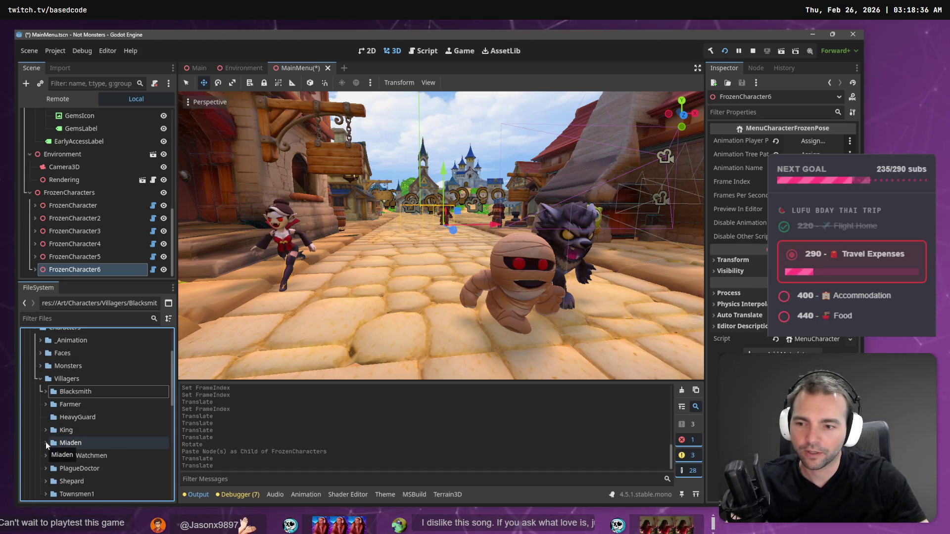
pyautogui.click(45, 481)
pyautogui.scroll(-5, 74, 472)
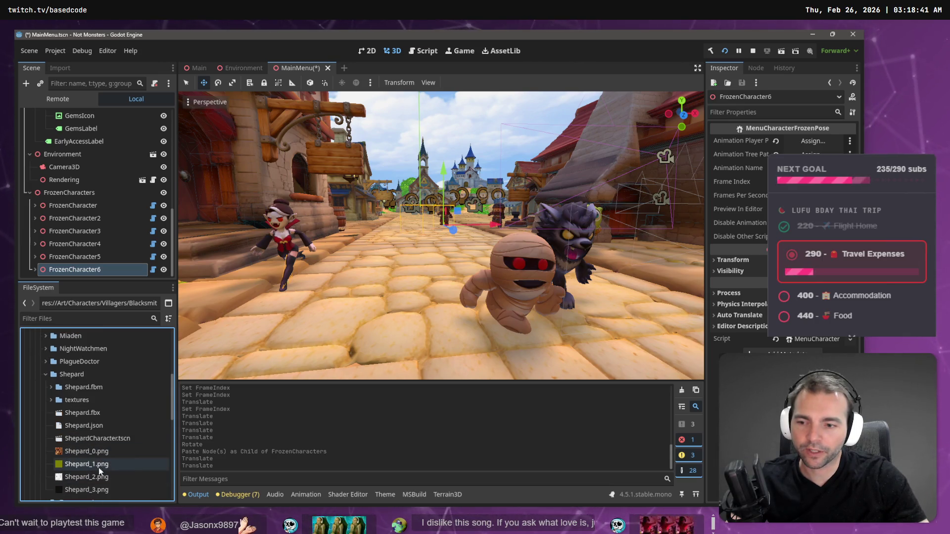
pyautogui.moveTo(100, 441)
pyautogui.mouseDown()
pyautogui.moveTo(74, 349)
pyautogui.moveTo(76, 272)
pyautogui.mouseUp()
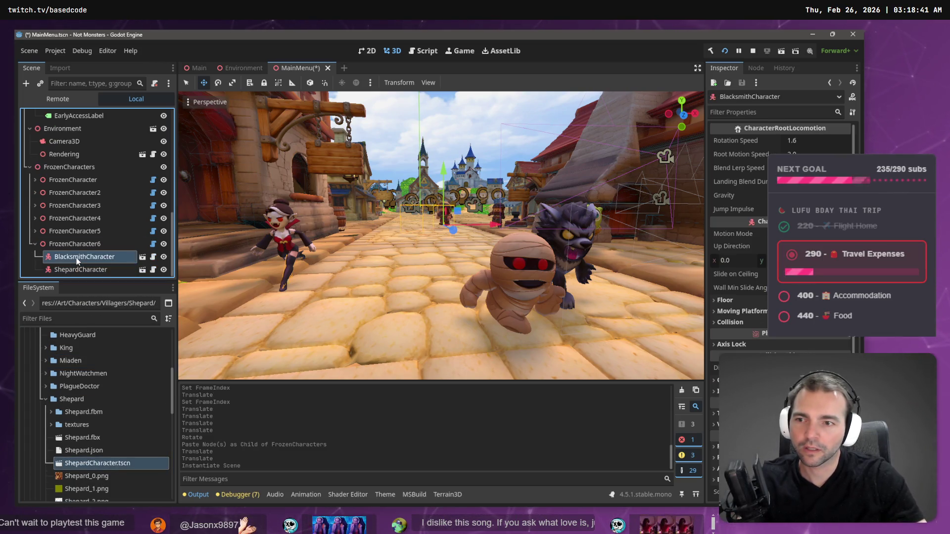
pyautogui.press('Delete')
pyautogui.click(415, 277)
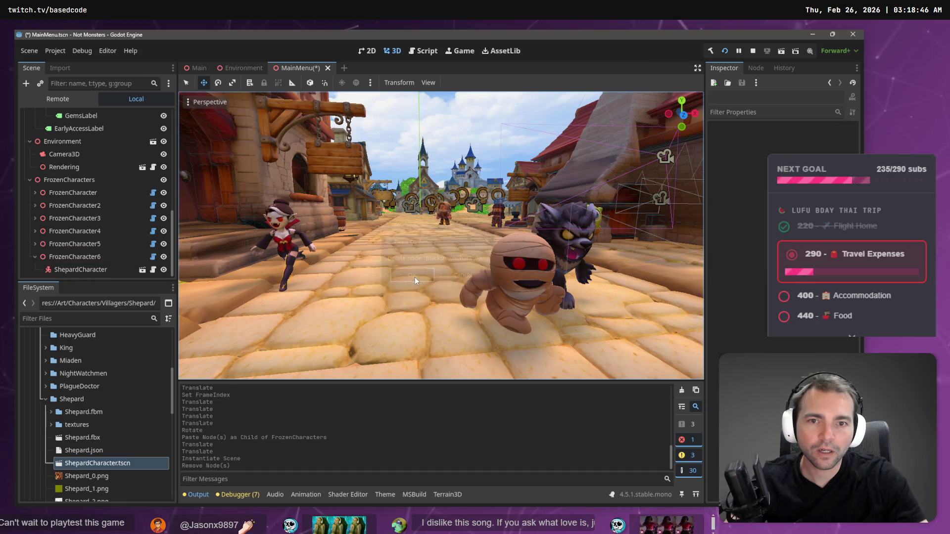
pyautogui.click(91, 268)
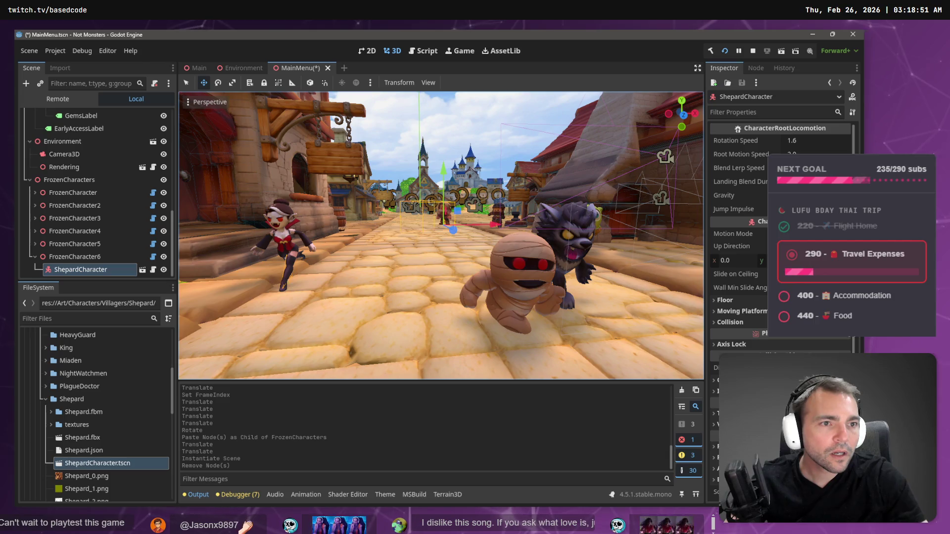
pyautogui.scroll(-1, 743, 238)
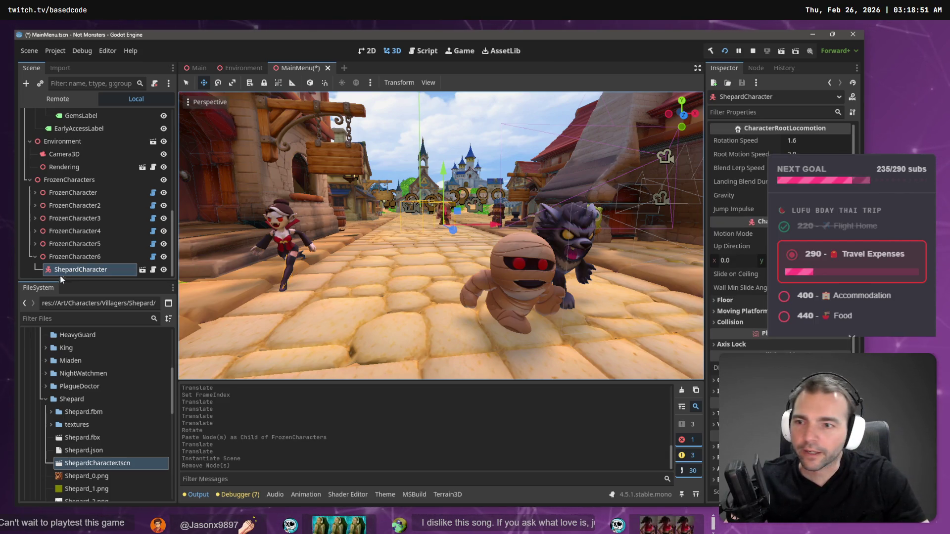
pyautogui.click(75, 256)
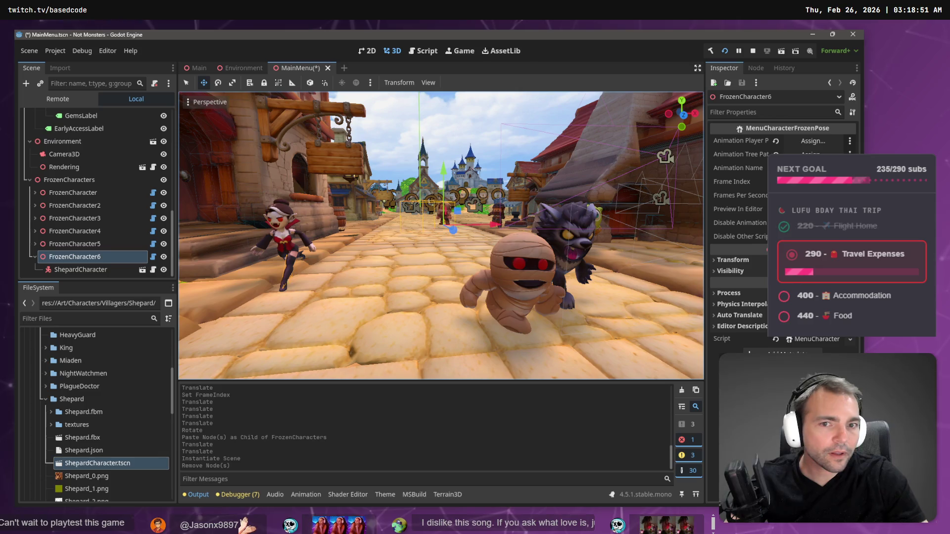
# Raise the shepherd's Frame Index by two and turn it about 53° around Y
pyautogui.click(732, 182)
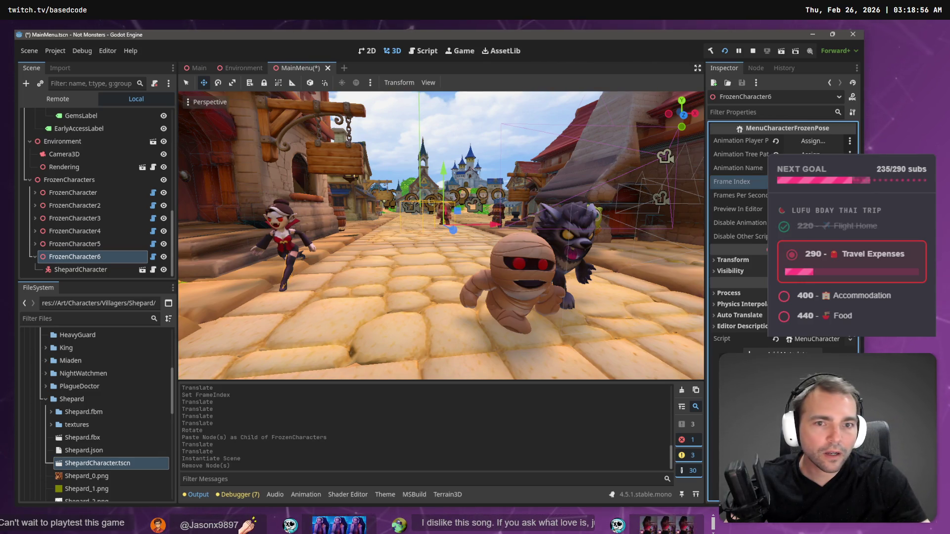
pyautogui.press('Up')
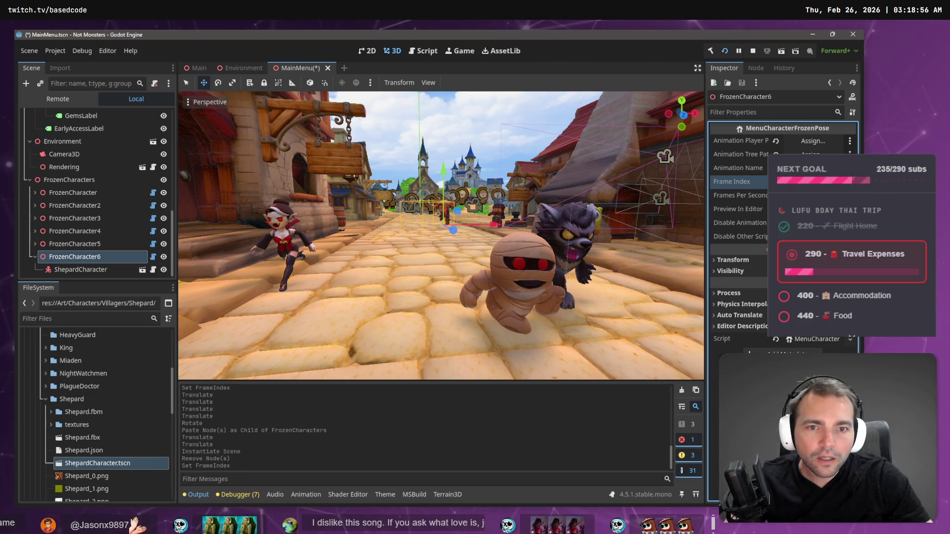
pyautogui.press('Up')
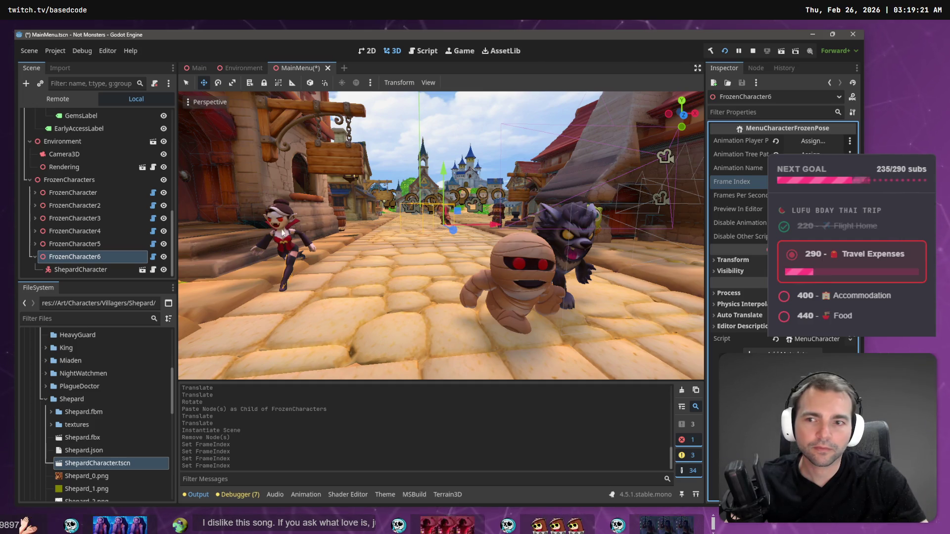
pyautogui.press('e')
pyautogui.moveTo(435, 233)
pyautogui.mouseDown()
pyautogui.moveTo(462, 234)
pyautogui.moveTo(418, 225)
pyautogui.moveTo(461, 234)
pyautogui.mouseUp()
pyautogui.press('w')
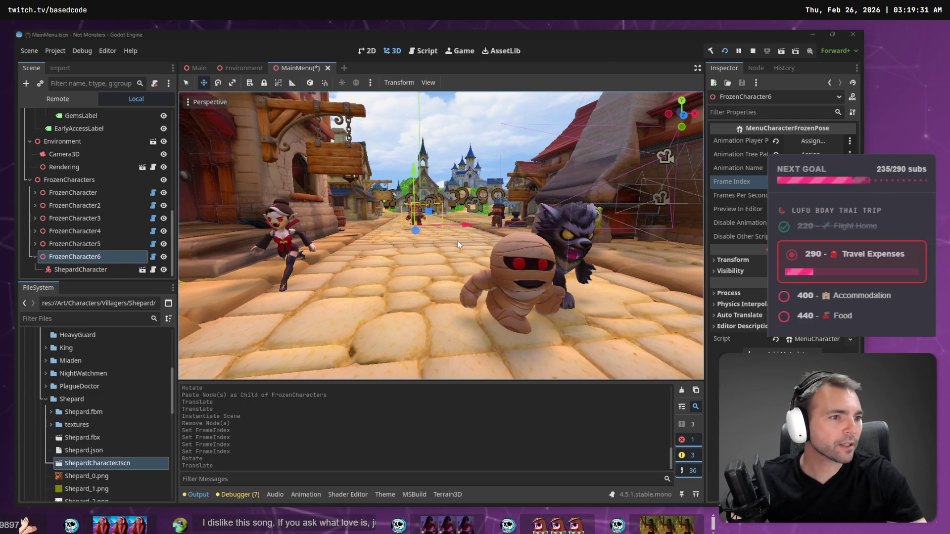
# Check the menu mockup, then move the shepherd left along X and slightly lower along Y
pyautogui.hotkey('alt', 'Tab')
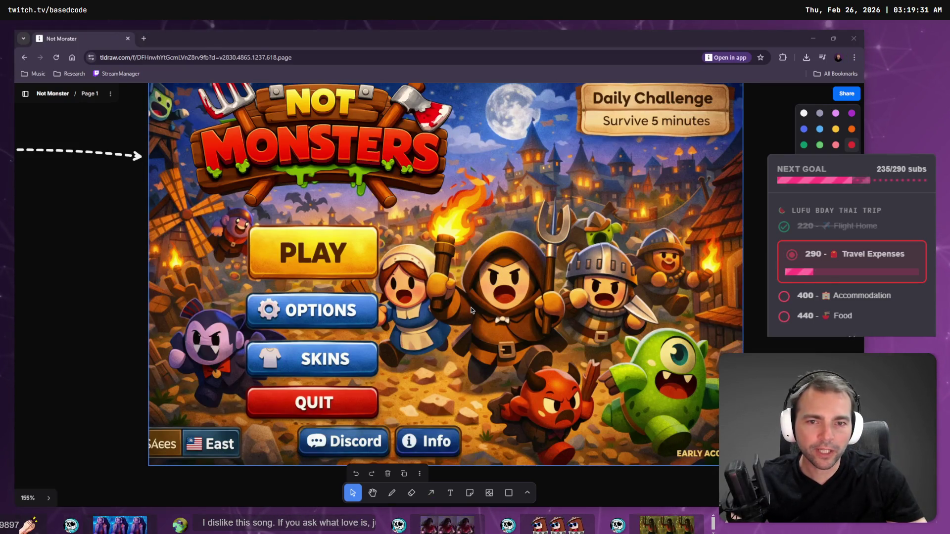
pyautogui.hotkey('alt', 'Tab')
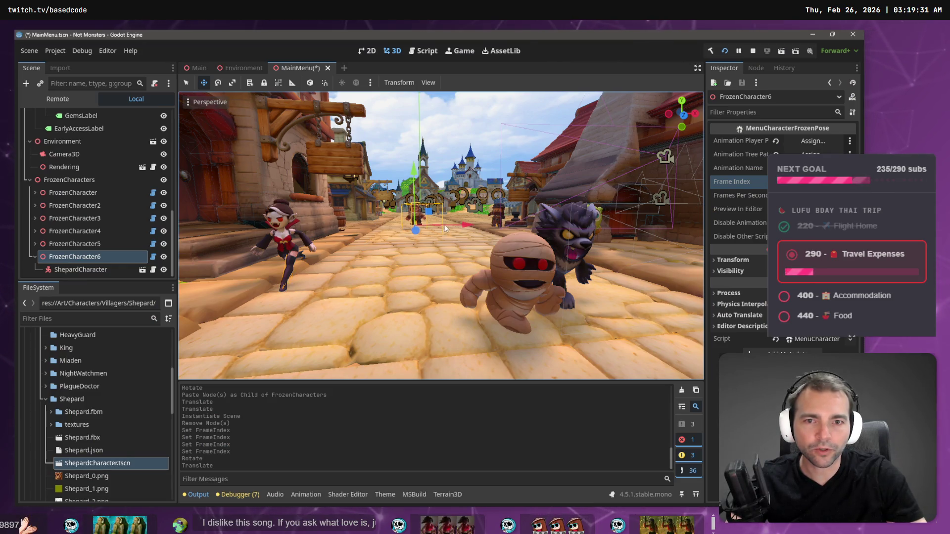
pyautogui.press('g')
pyautogui.press('x')
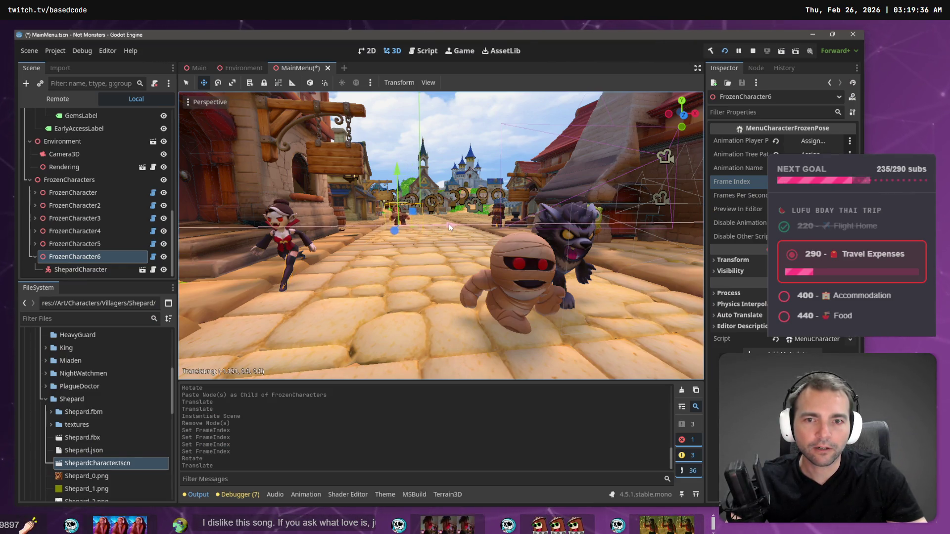
pyautogui.click(443, 224)
pyautogui.press('g')
pyautogui.press('y')
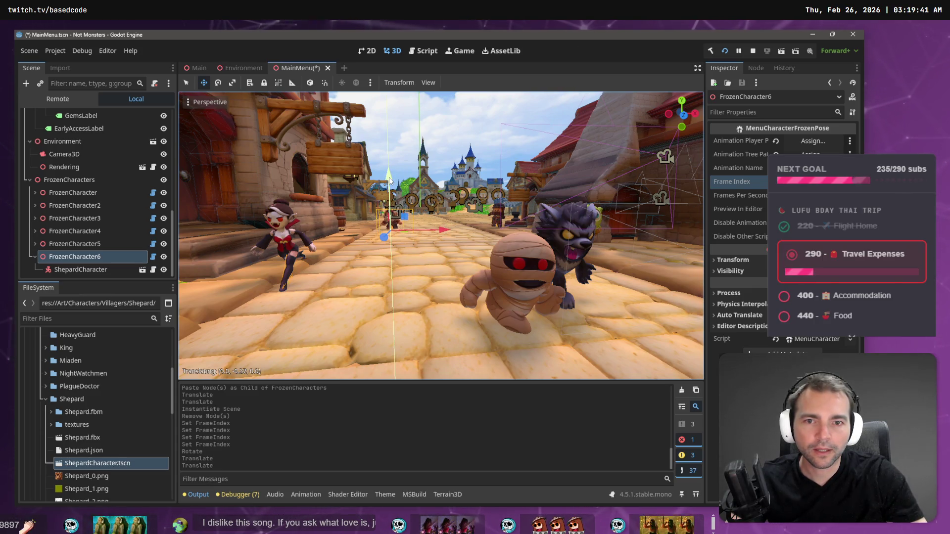
pyautogui.click(389, 179)
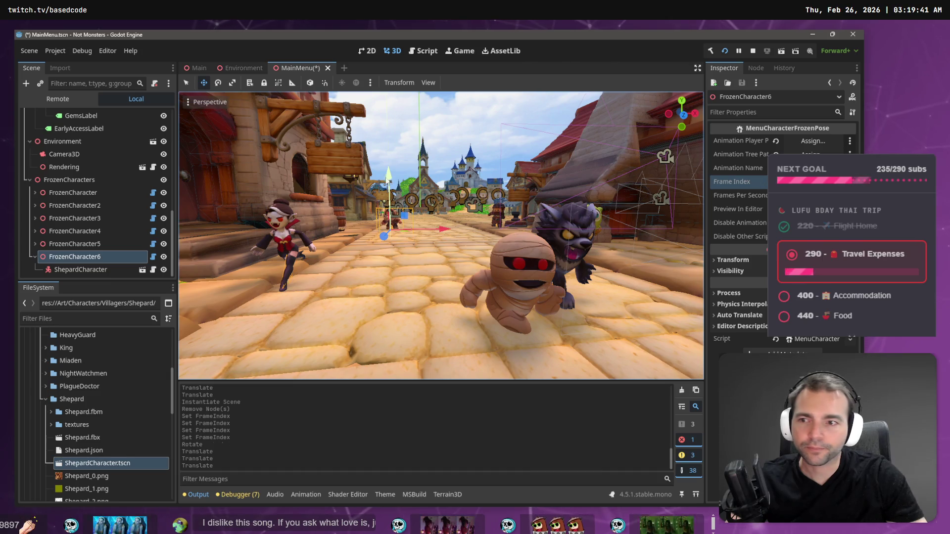
# Collapse and copy FrozenCharacter6, selecting FrozenCharacters as the paste target
pyautogui.click(63, 260)
pyautogui.press('Left')
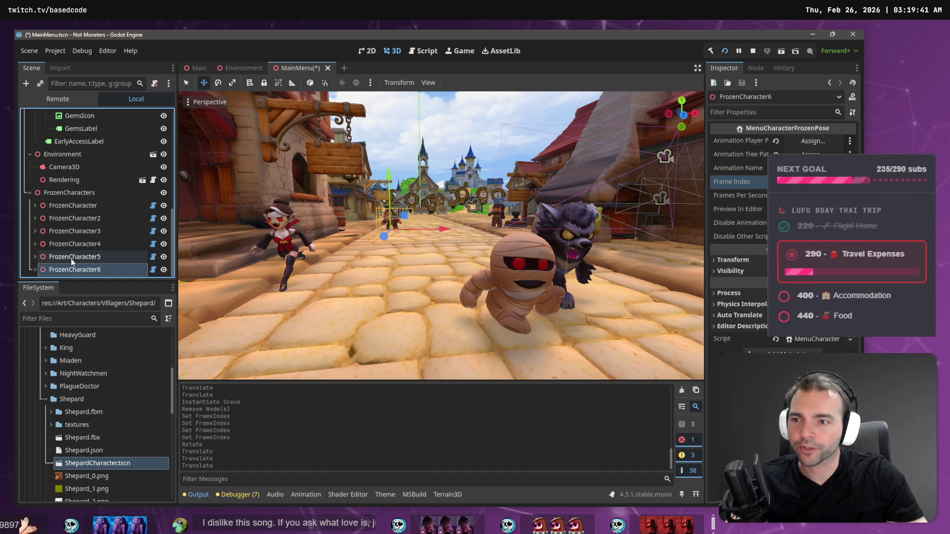
pyautogui.click(59, 193)
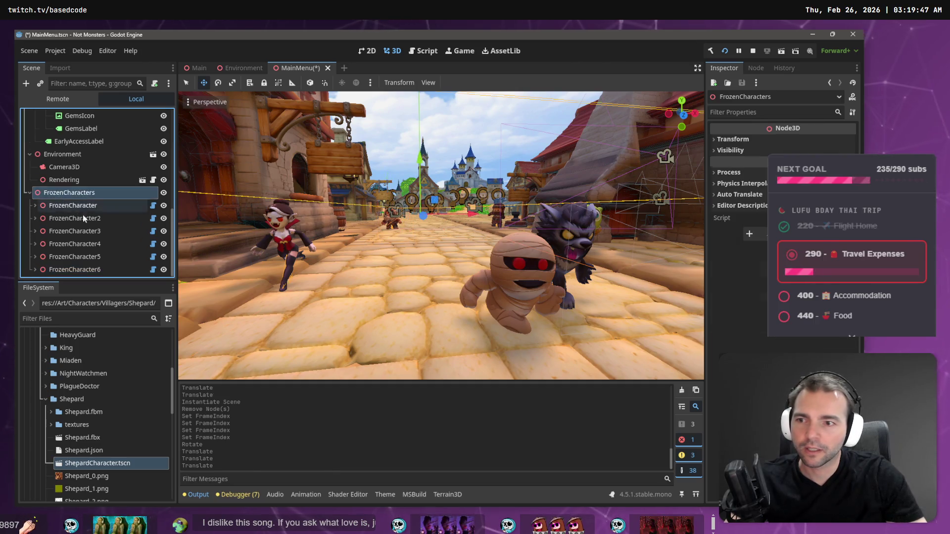
# Paste FrozenCharacter7 and swap its ShepardCharacter for a NightWatchmen character instance
pyautogui.hotkey('ctrl', 'v')
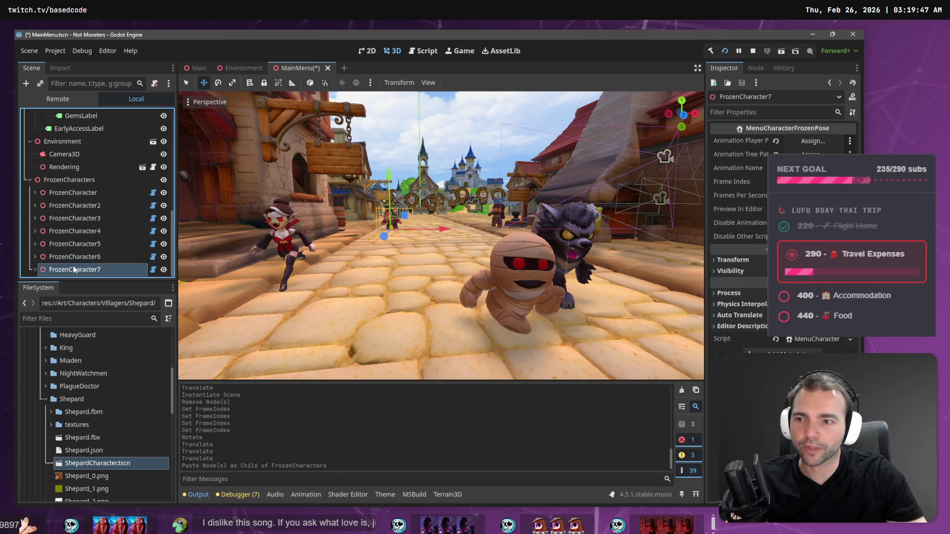
pyautogui.click(45, 399)
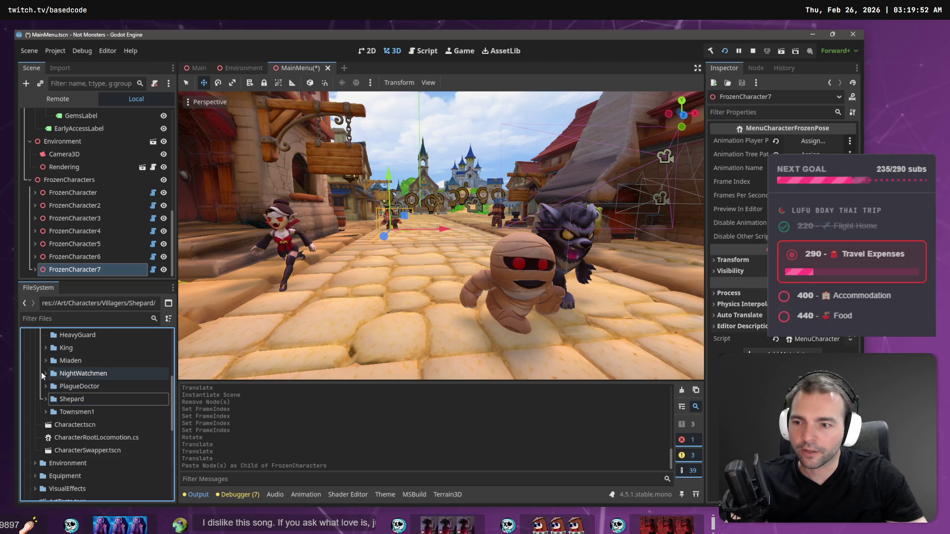
pyautogui.click(45, 373)
pyautogui.moveTo(87, 424); pyautogui.dragTo(71, 272)
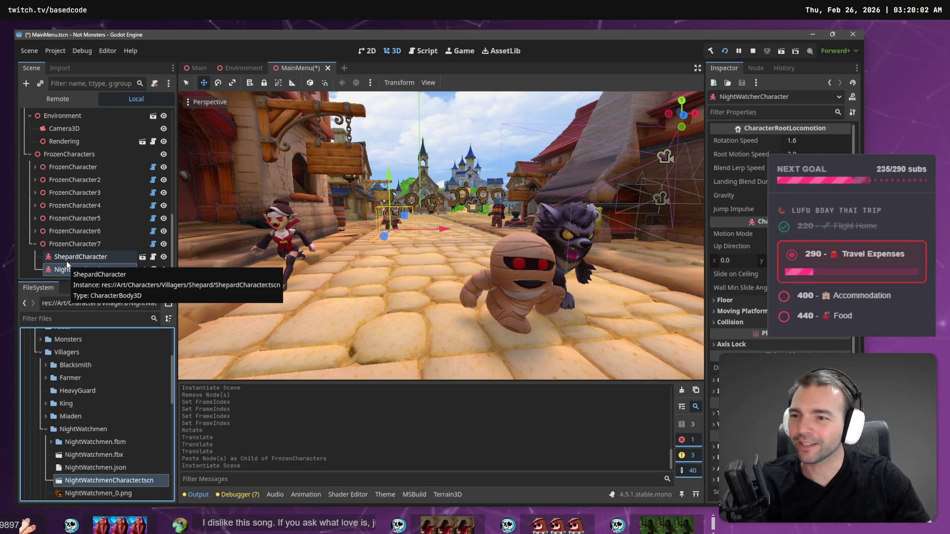
pyautogui.click(78, 256)
pyautogui.press('Delete')
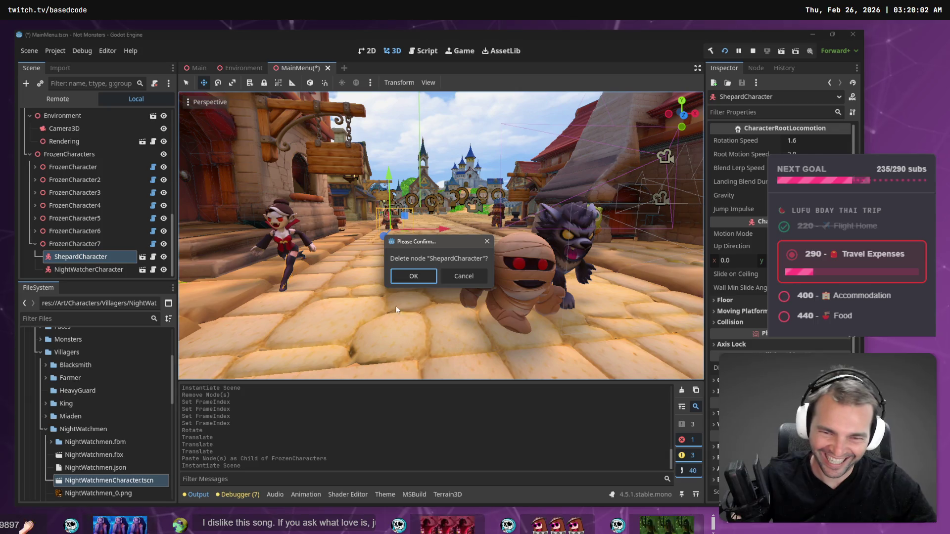
pyautogui.click(413, 276)
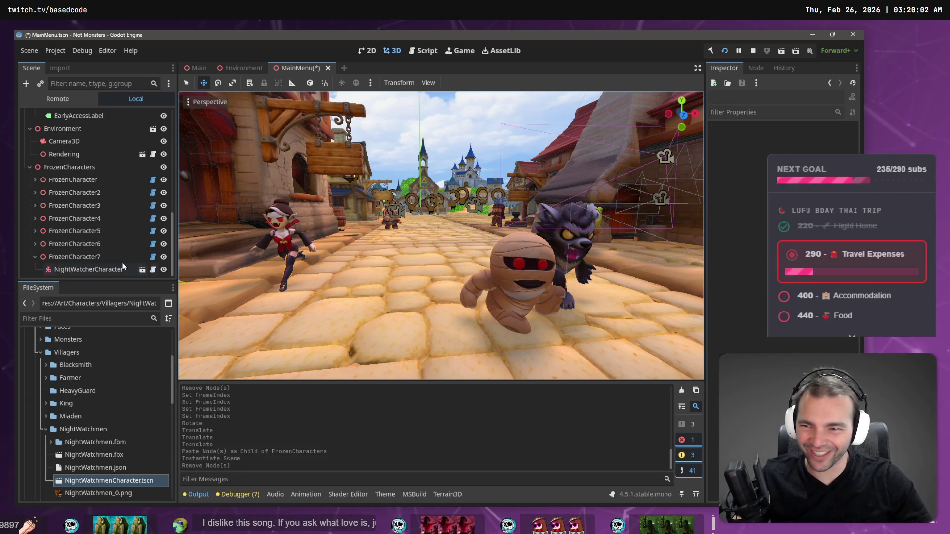
pyautogui.click(87, 271)
# Undo an accidental move, then slide FrozenCharacter7 right along X on the street
pyautogui.moveTo(388, 236); pyautogui.dragTo(372, 353)
pyautogui.click(86, 257)
pyautogui.hotkey('ctrl', 'z')
pyautogui.moveTo(434, 257)
pyautogui.mouseDown()
pyautogui.moveTo(493, 266)
pyautogui.moveTo(474, 275)
pyautogui.mouseUp()
pyautogui.moveTo(345, 266)
pyautogui.mouseDown()
pyautogui.moveTo(345, 242)
pyautogui.moveTo(422, 235)
pyautogui.moveTo(492, 248)
pyautogui.moveTo(461, 265)
pyautogui.mouseUp()
pyautogui.press('e')
# Set FrozenCharacter7's Animation Name to the 'standard ru' clip and focus its Frame Index
pyautogui.click(738, 169)
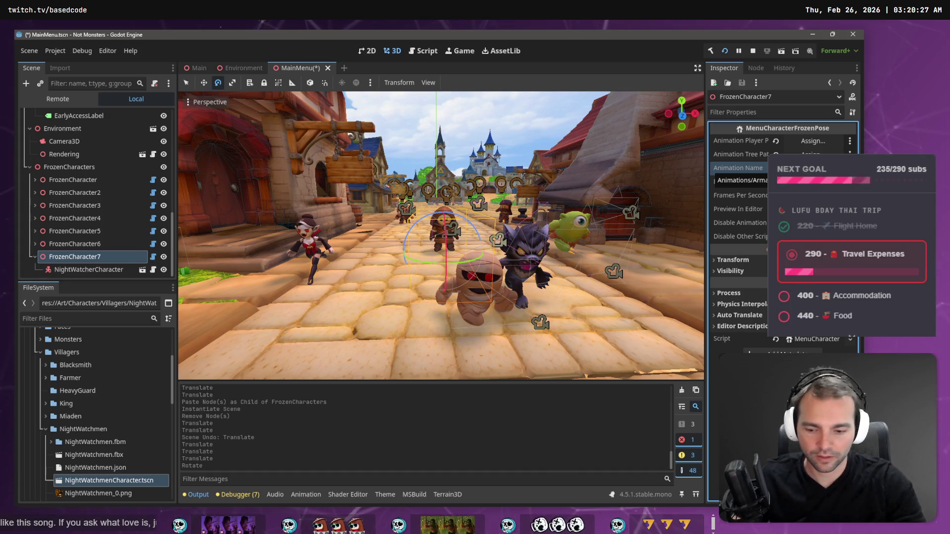
pyautogui.write('standard ru')
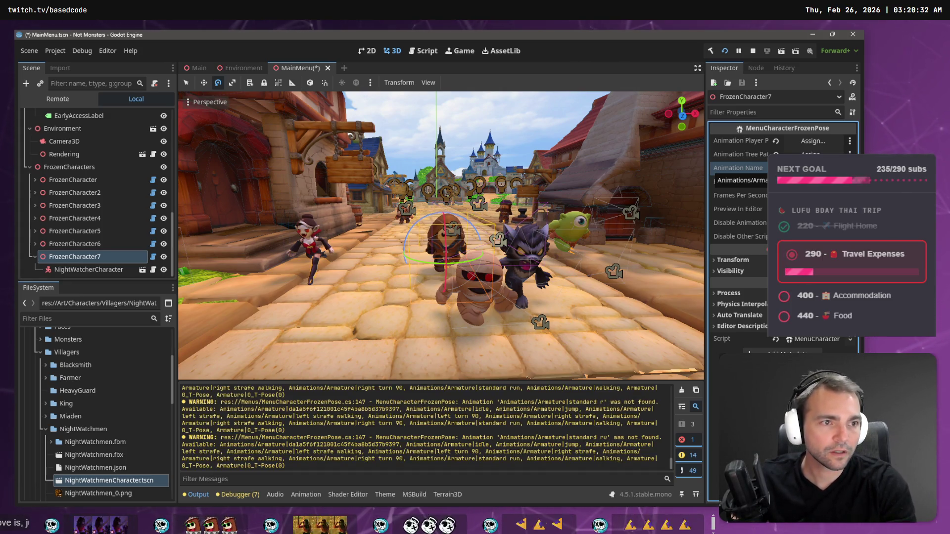
pyautogui.press('Return')
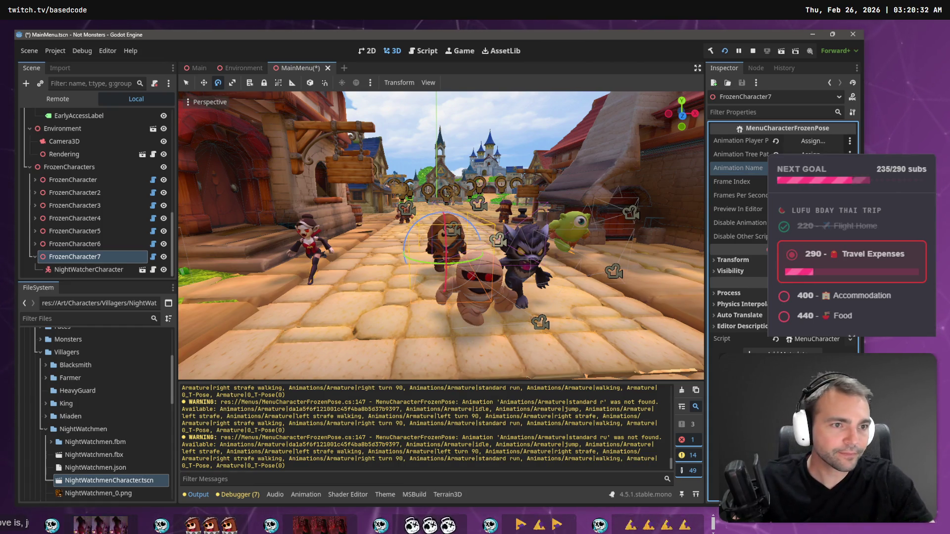
pyautogui.click(801, 182)
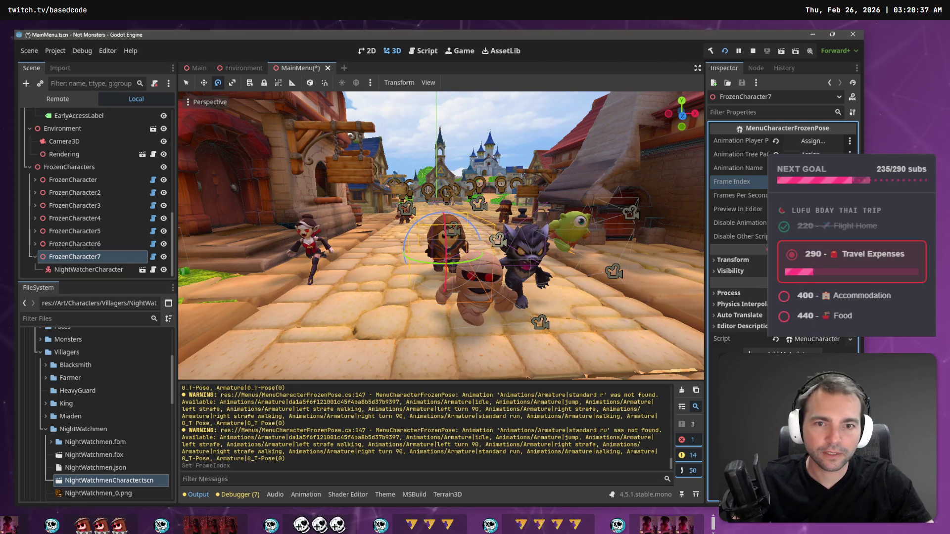
pyautogui.click(208, 102)
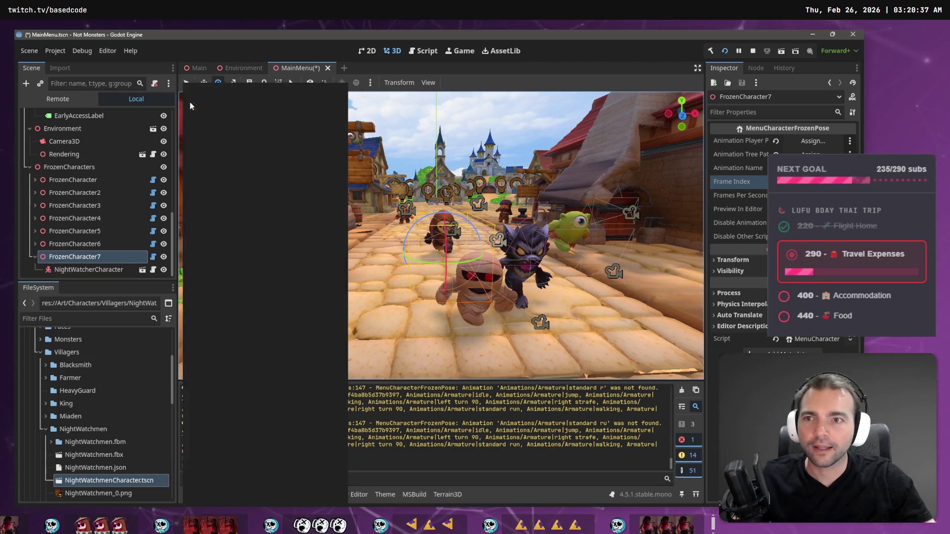
# View the scene through the menu camera in Cinematic Preview and expand FrozenCharacter7's Transform
pyautogui.click(230, 446)
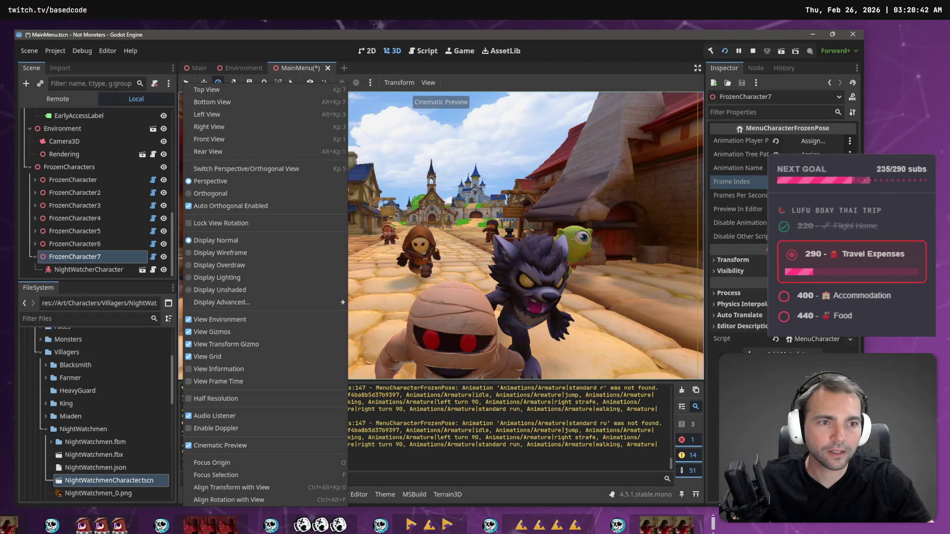
pyautogui.press('Escape')
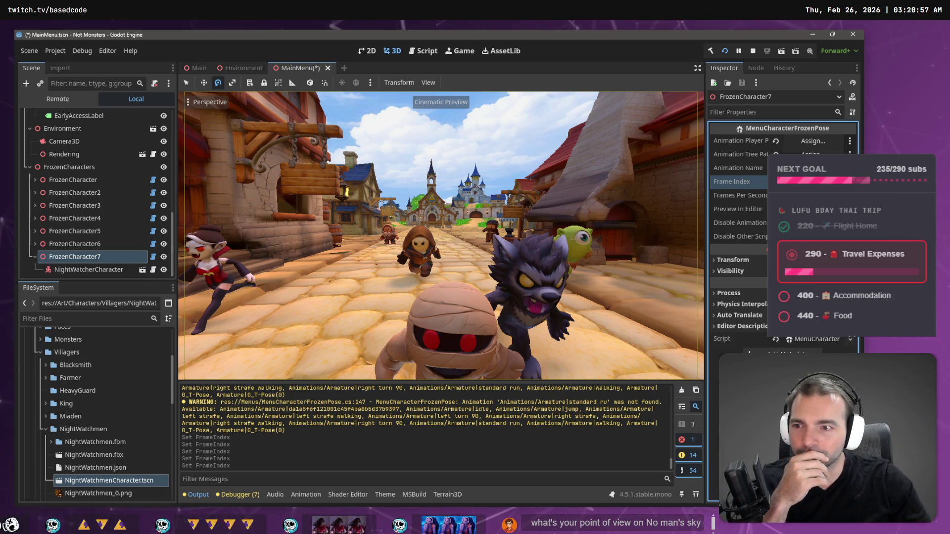
pyautogui.click(76, 257)
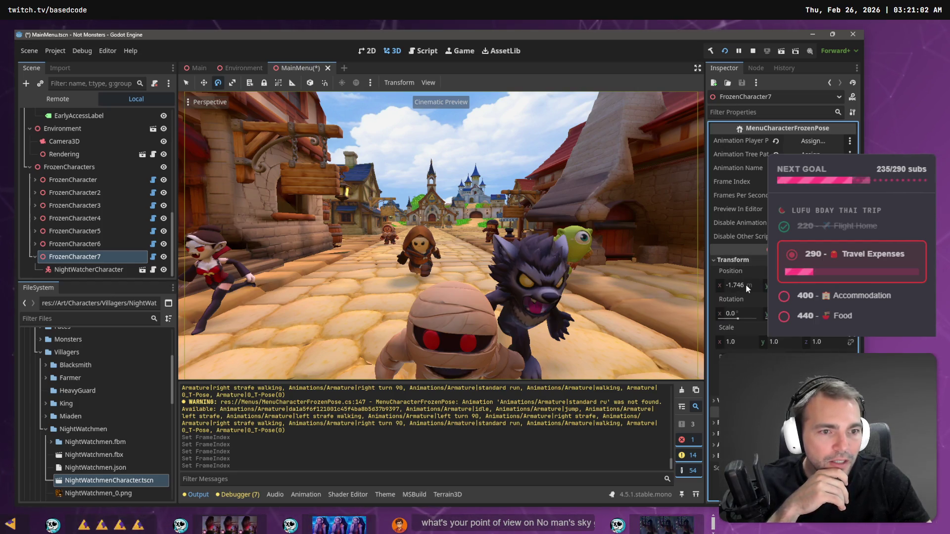
# Set FrozenCharacter7's X position to -1.541 and save MainMenu.tscn
pyautogui.moveTo(747, 289); pyautogui.dragTo(750, 289)
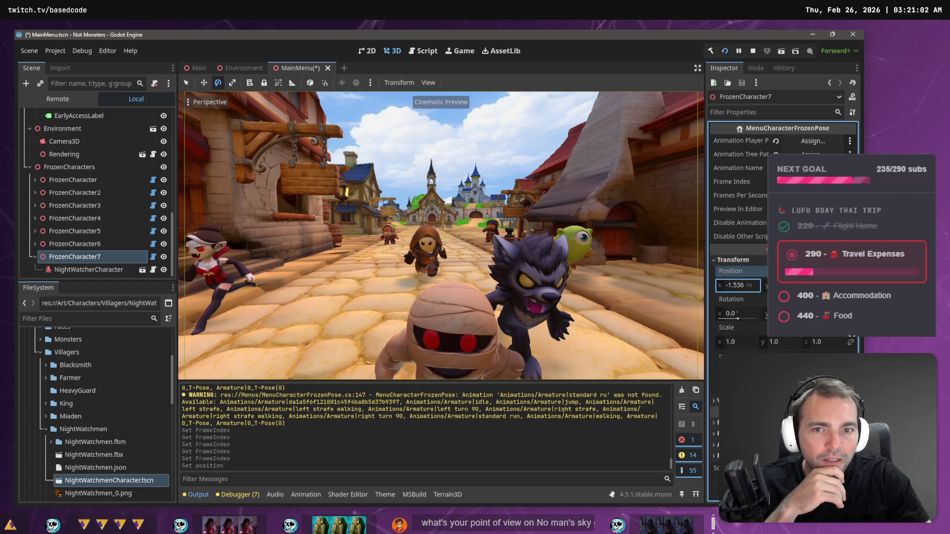
pyautogui.press('Return')
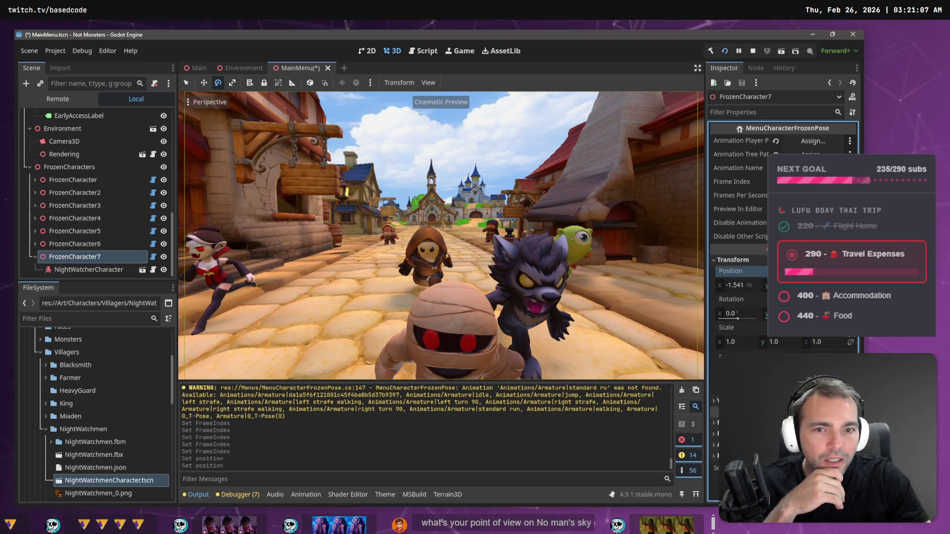
pyautogui.press('Tab')
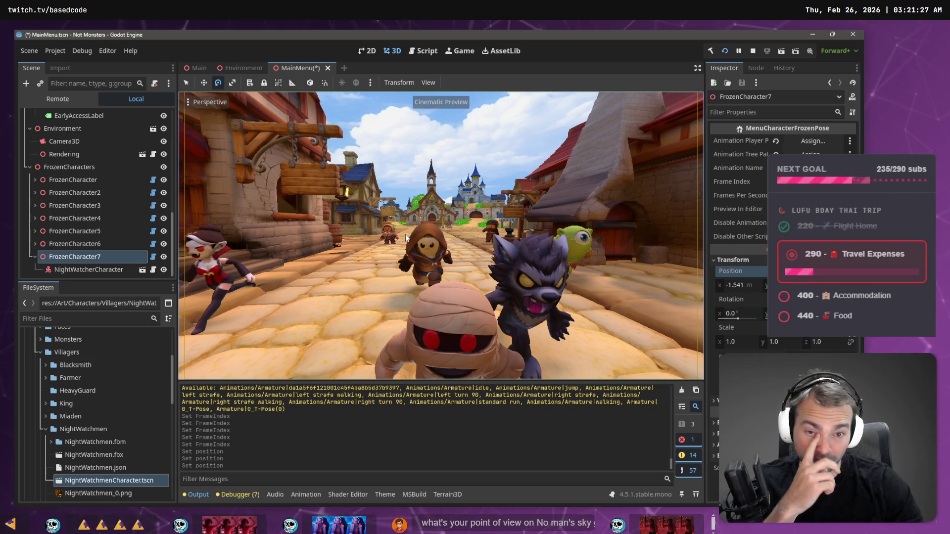
pyautogui.hotkey('ctrl', 's')
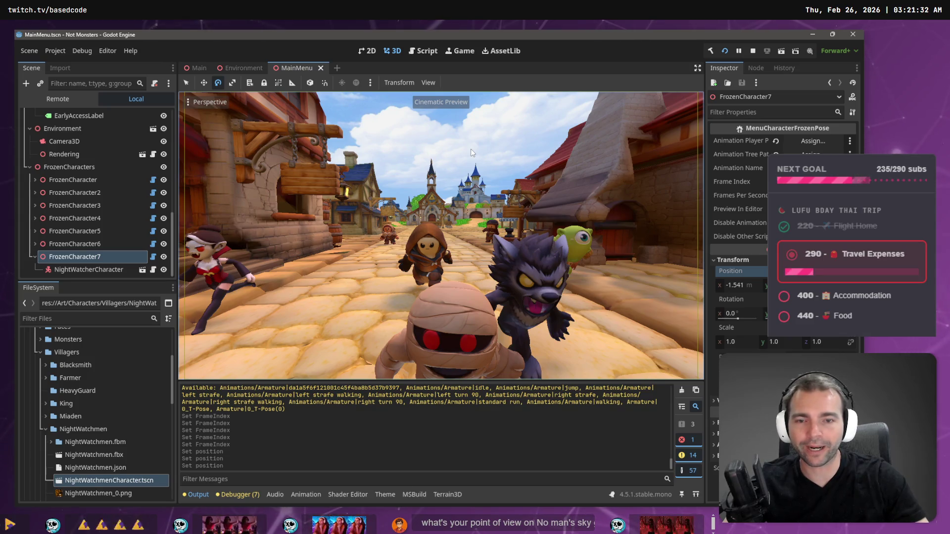
pyautogui.click(33, 256)
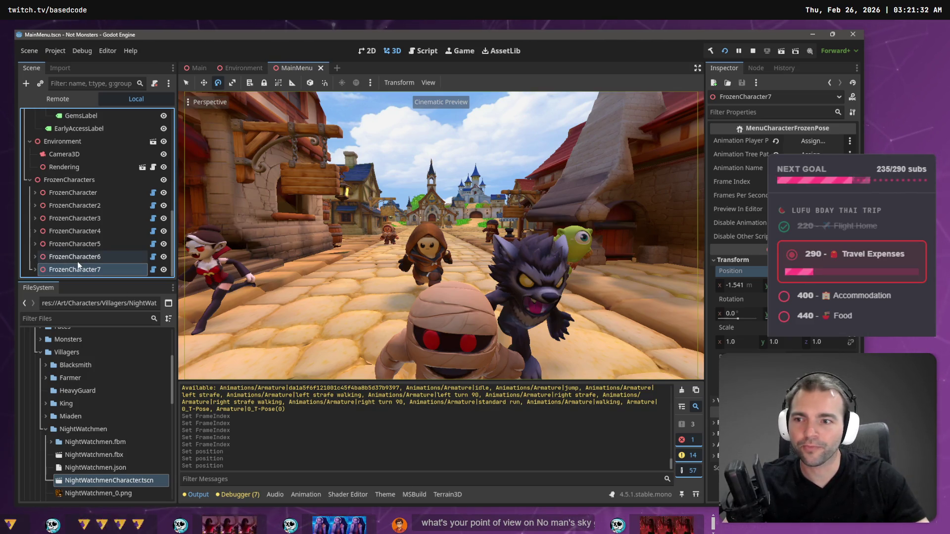
# Copy FrozenCharacter7 and paste it under FrozenCharacters as FrozenCharacter8
pyautogui.click(78, 260)
pyautogui.click(82, 243)
pyautogui.click(82, 257)
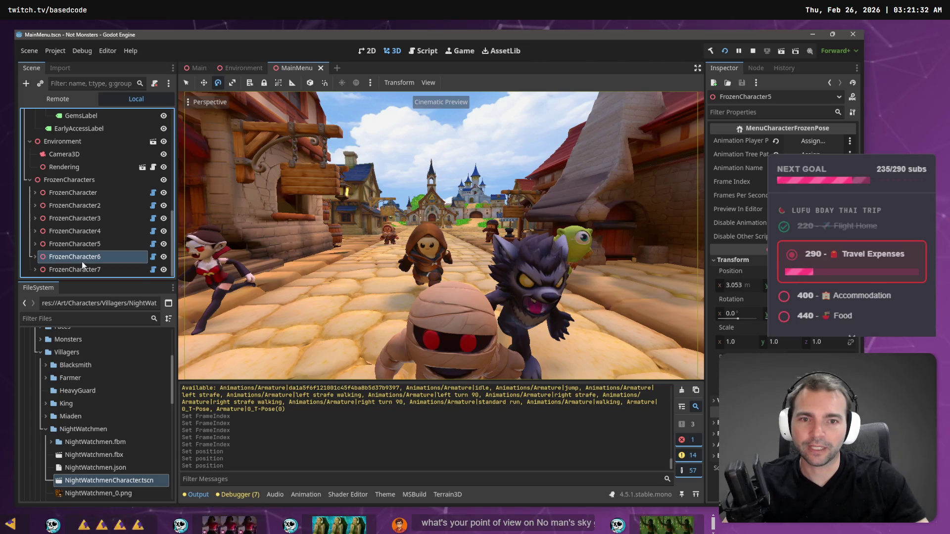
pyautogui.click(72, 267)
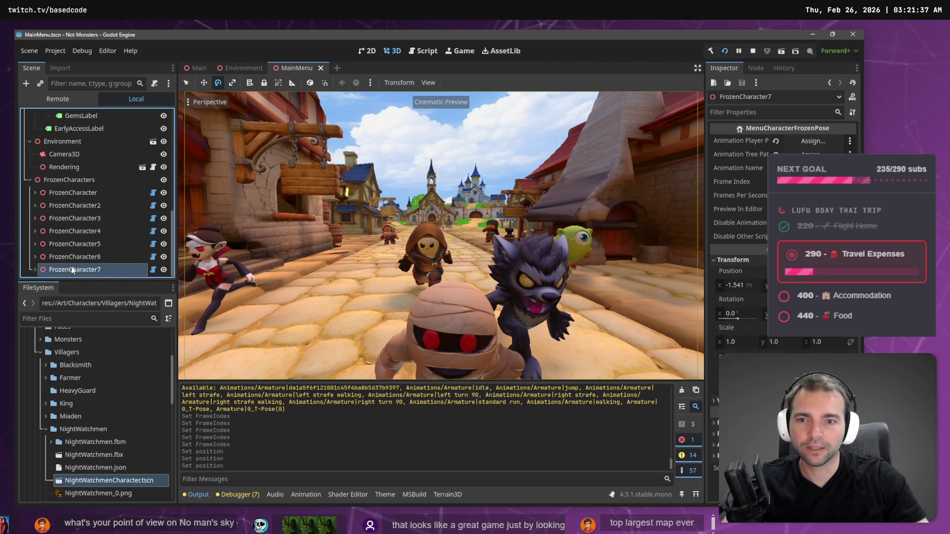
pyautogui.click(62, 183)
pyautogui.hotkey('ctrl', 'v')
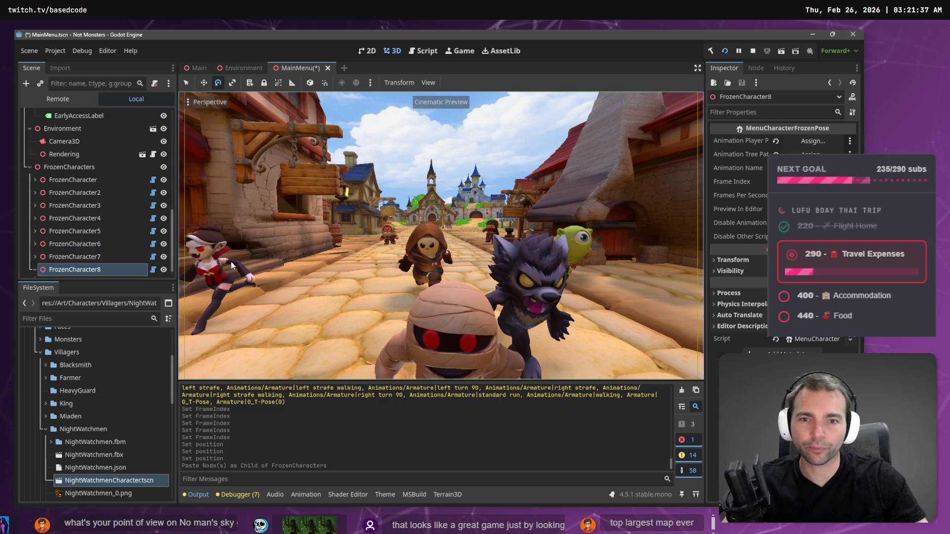
# Replace FrozenCharacter8's NightWatcherCharacter with an instanced MaidenCharacter from the Miaden folder
pyautogui.moveTo(324, 132)
pyautogui.mouseDown()
pyautogui.moveTo(118, 276)
pyautogui.moveTo(36, 268)
pyautogui.mouseUp()
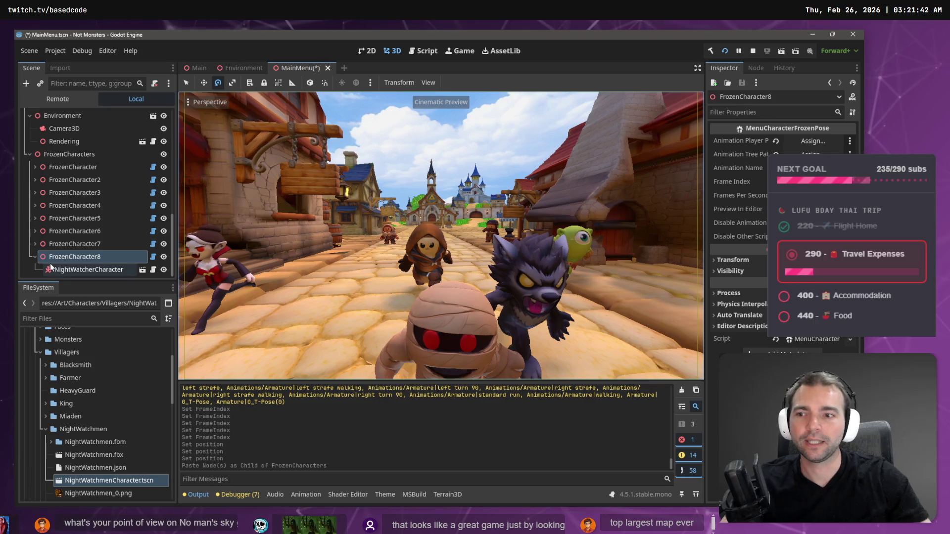
pyautogui.click(67, 271)
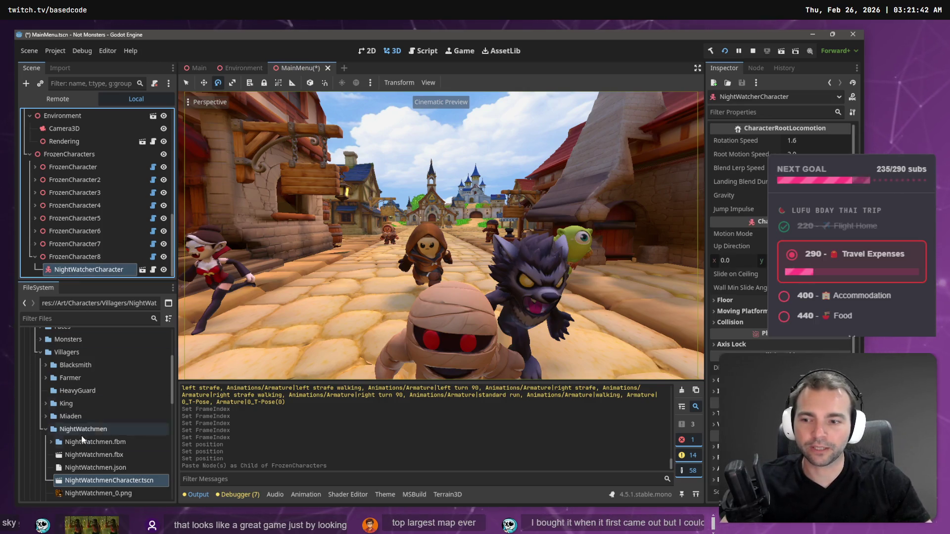
pyautogui.click(45, 430)
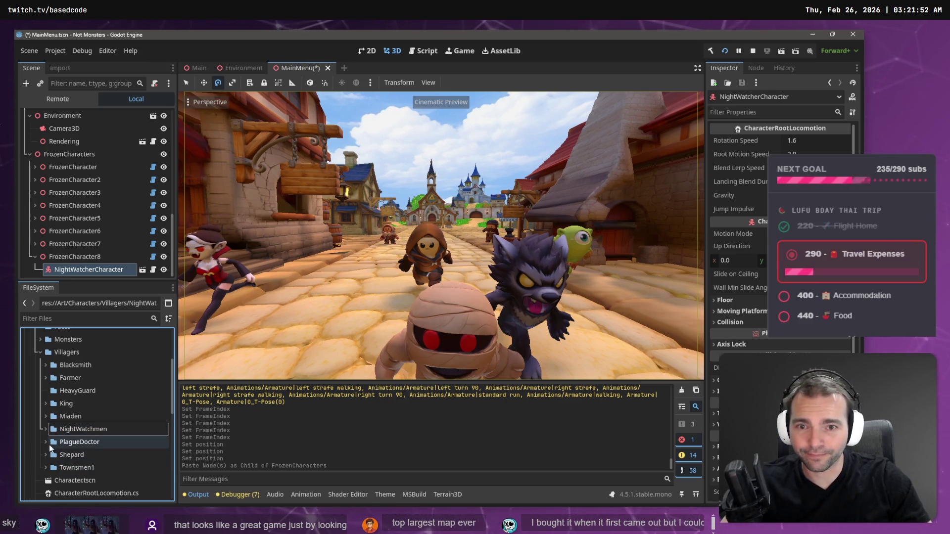
pyautogui.click(46, 417)
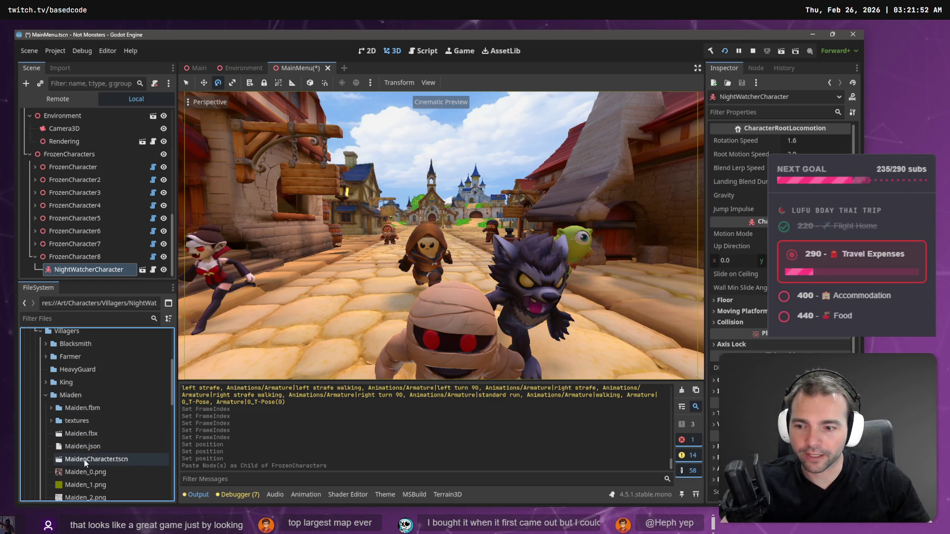
pyautogui.moveTo(94, 471); pyautogui.dragTo(91, 270)
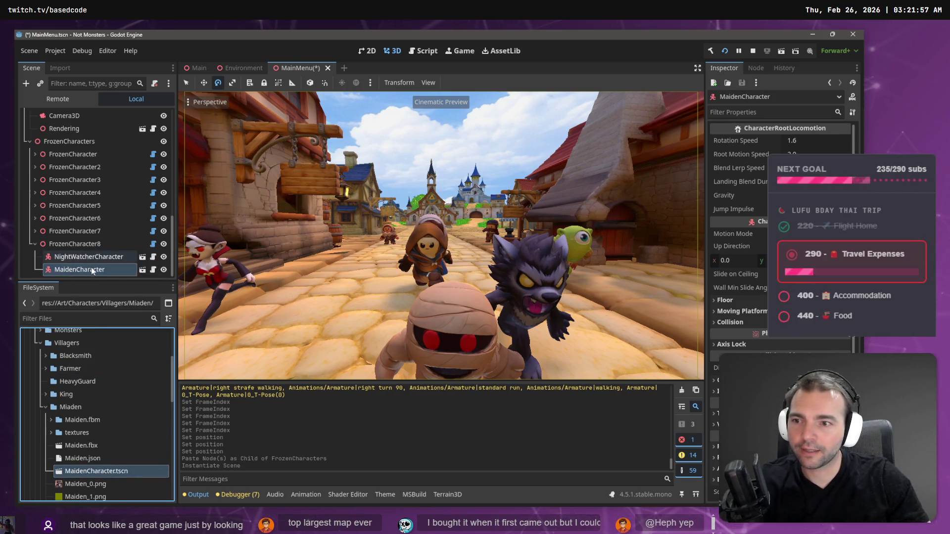
pyautogui.click(95, 260)
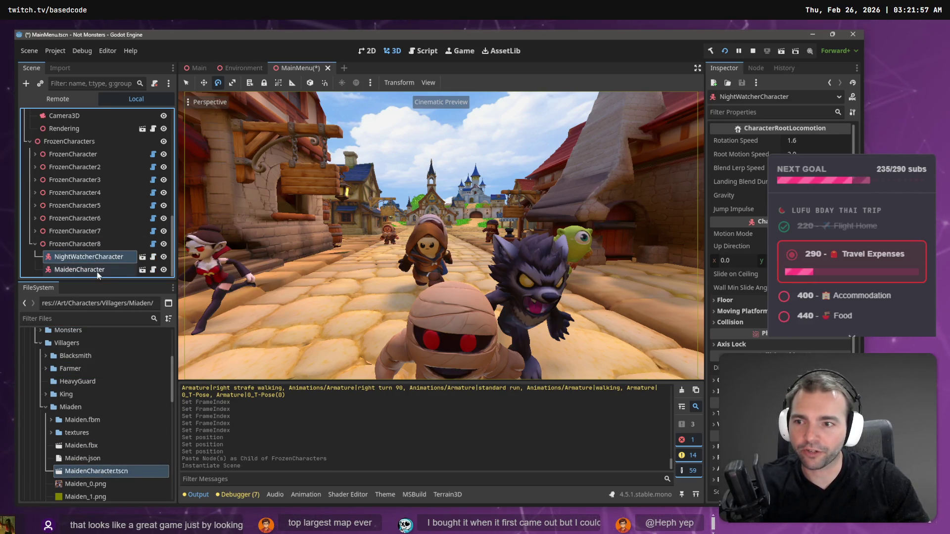
pyautogui.press('Delete')
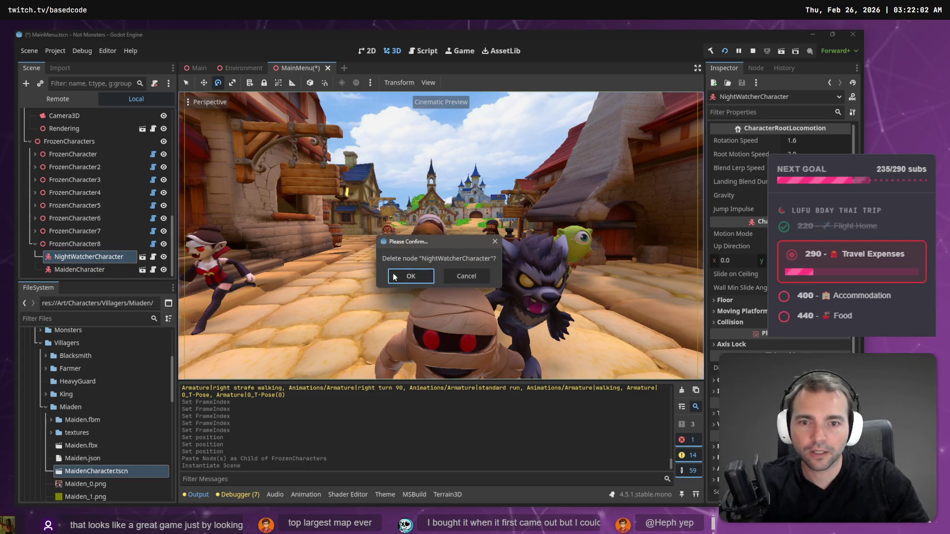
pyautogui.click(405, 281)
pyautogui.click(77, 257)
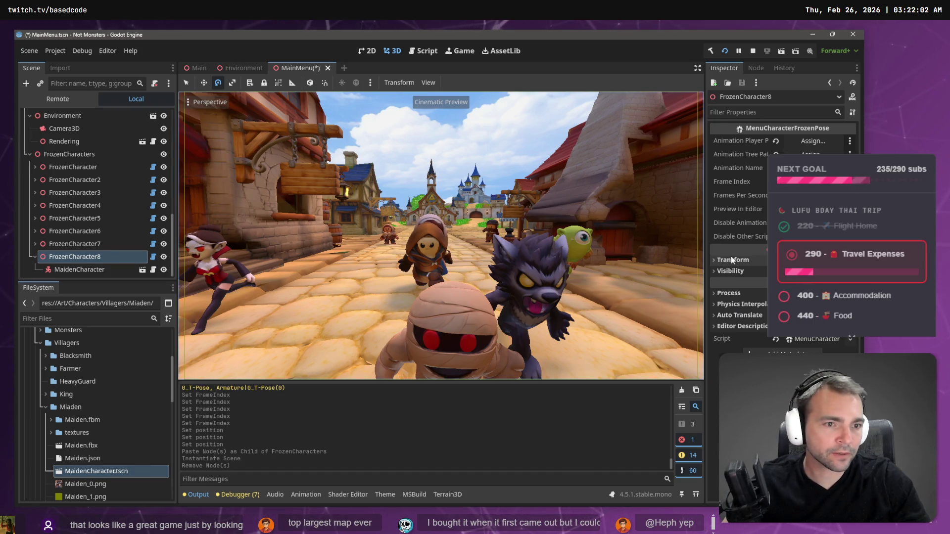
# Move the Maiden to about X -2.546 near the hooded villager and change its Frame Index
pyautogui.click(732, 260)
pyautogui.moveTo(737, 287); pyautogui.dragTo(709, 287)
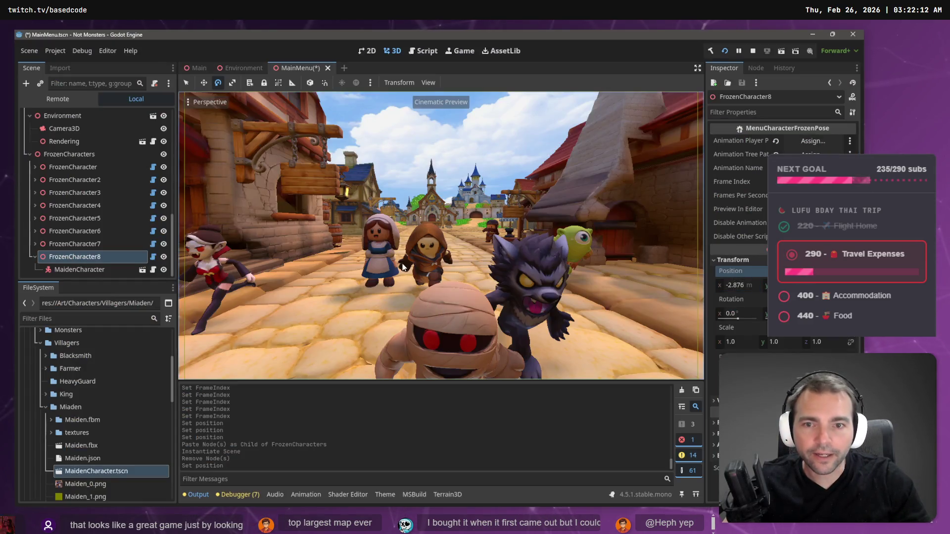
pyautogui.moveTo(735, 290); pyautogui.dragTo(750, 290)
pyautogui.press('Tab')
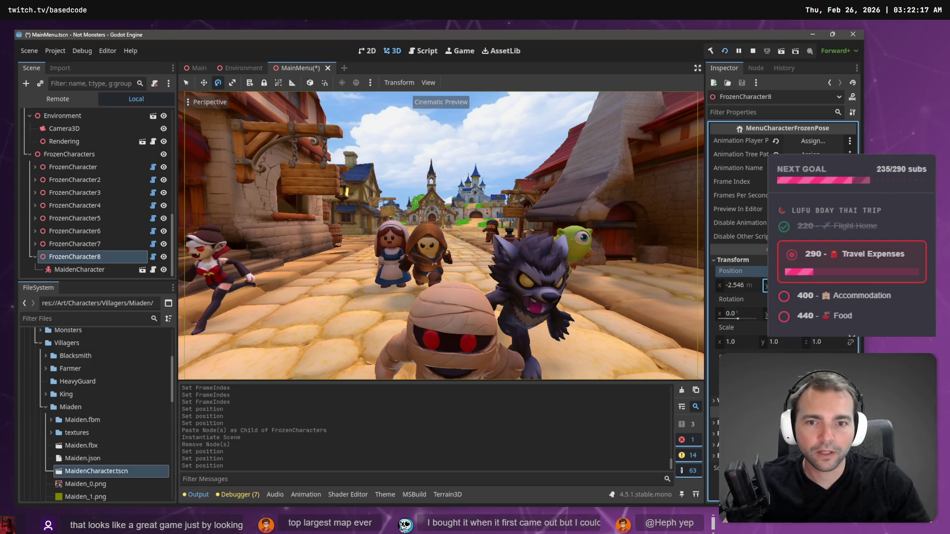
pyautogui.press('Tab')
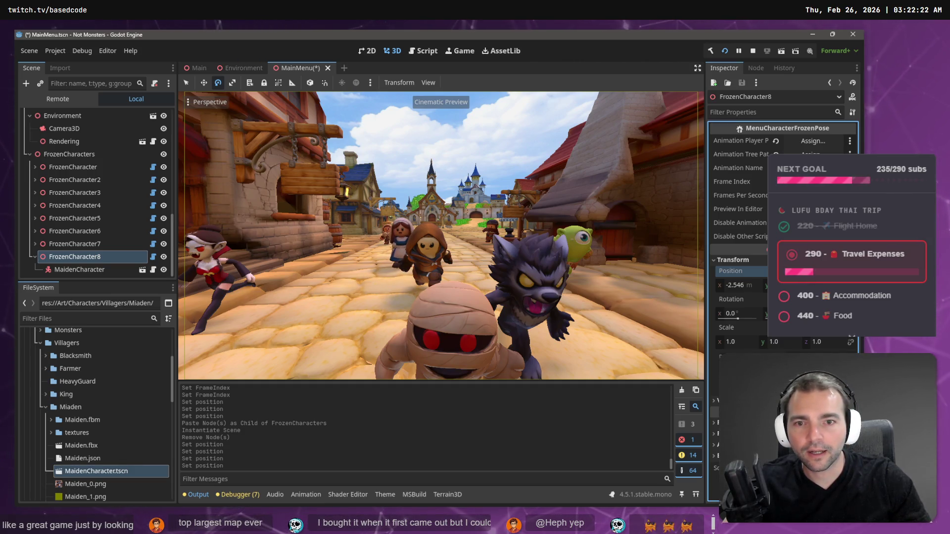
pyautogui.click(836, 182)
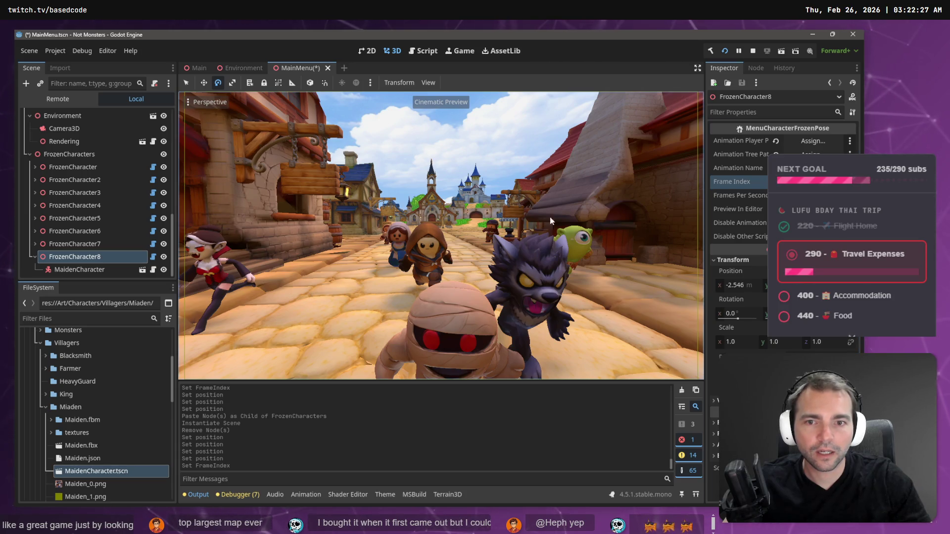
# Nudge FrozenCharacter6 to X -4.772 and compare the scene against the tldraw mockup
pyautogui.click(74, 231)
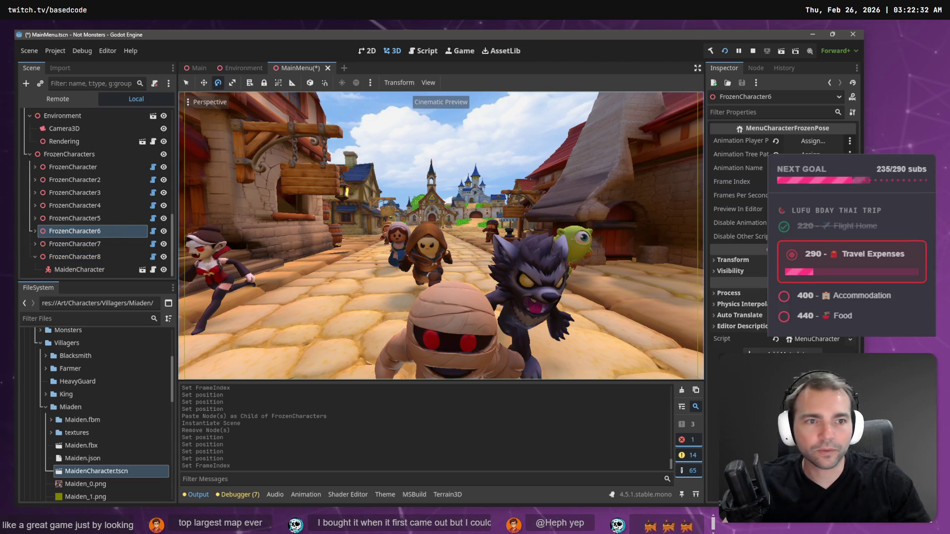
pyautogui.click(742, 260)
pyautogui.moveTo(743, 290); pyautogui.dragTo(745, 290)
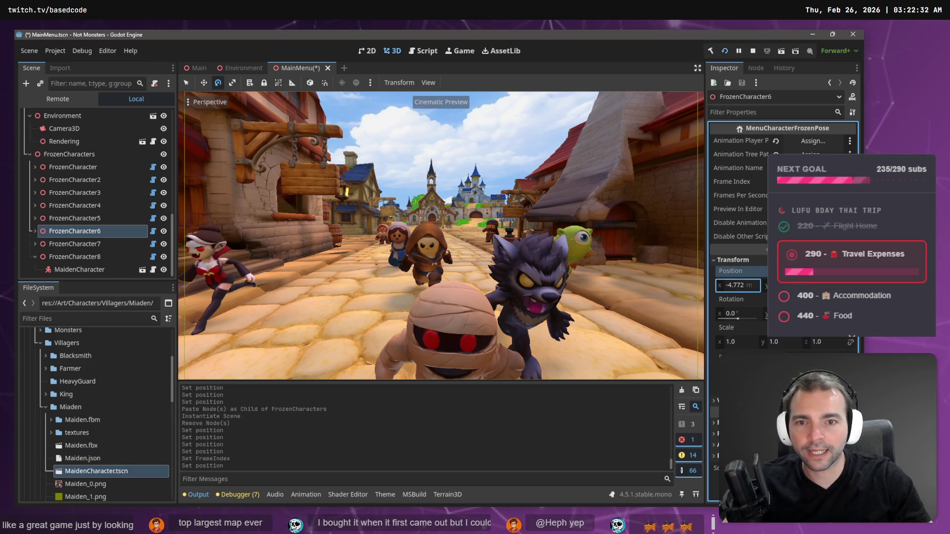
pyautogui.hotkey('alt', 'Tab')
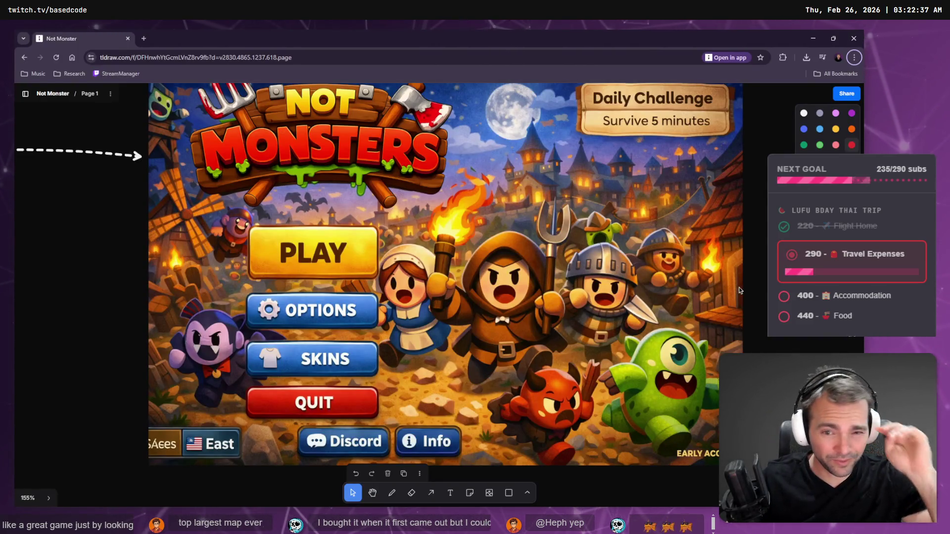
pyautogui.hotkey('alt', 'Tab')
pyautogui.hotkey('alt', 'Tab')
pyautogui.hotkey('alt', 'Tab')
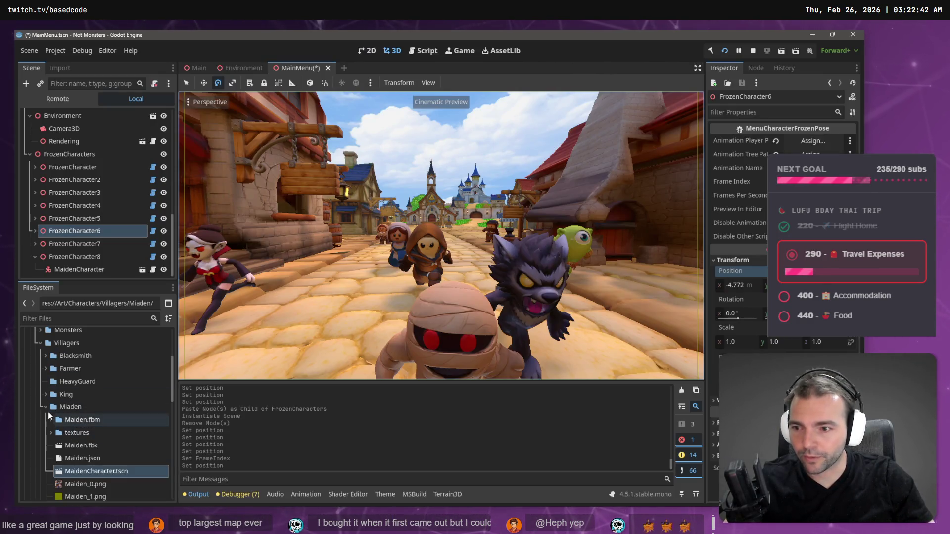
pyautogui.click(44, 406)
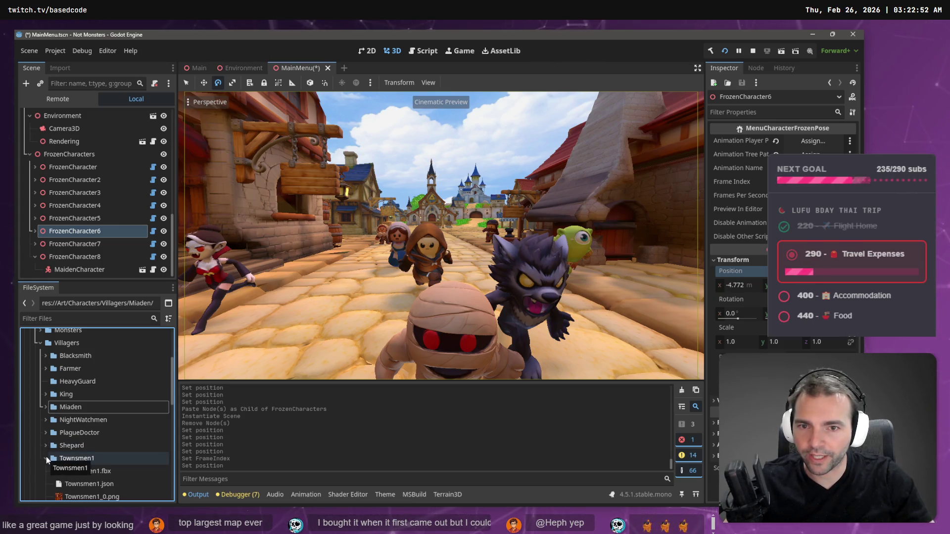
# Paste another copy of the frozen character under FrozenCharacters as FrozenCharacter9
pyautogui.click(45, 433)
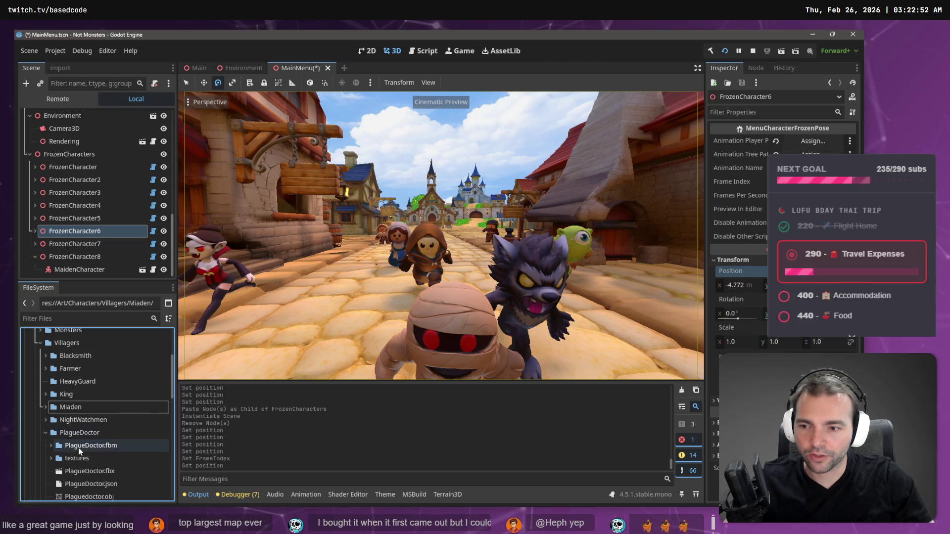
pyautogui.scroll(-1, 89, 447)
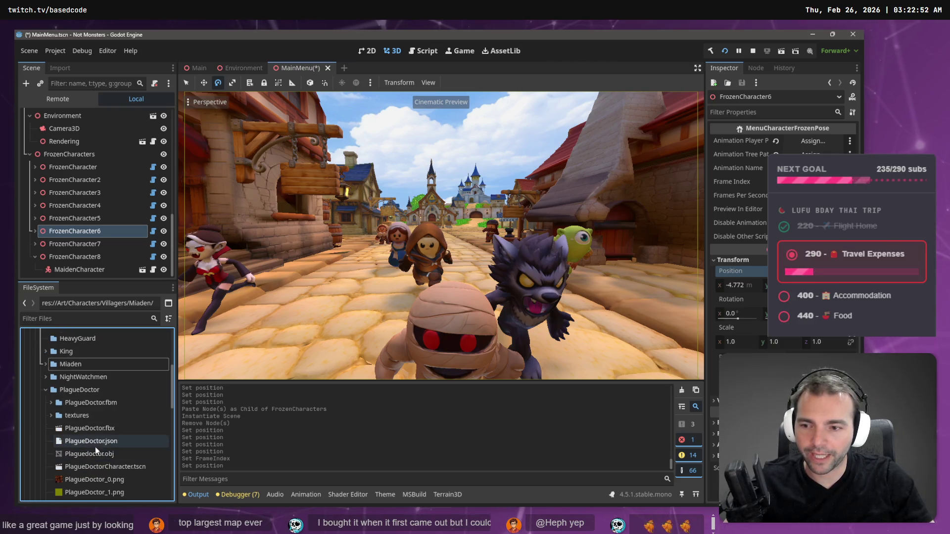
pyautogui.click(36, 257)
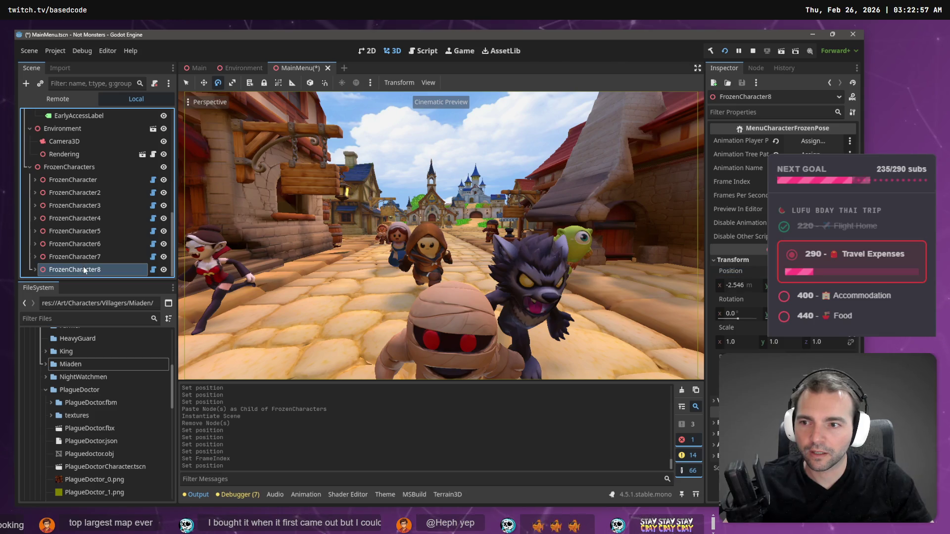
pyautogui.click(66, 168)
pyautogui.hotkey('ctrl', 'v')
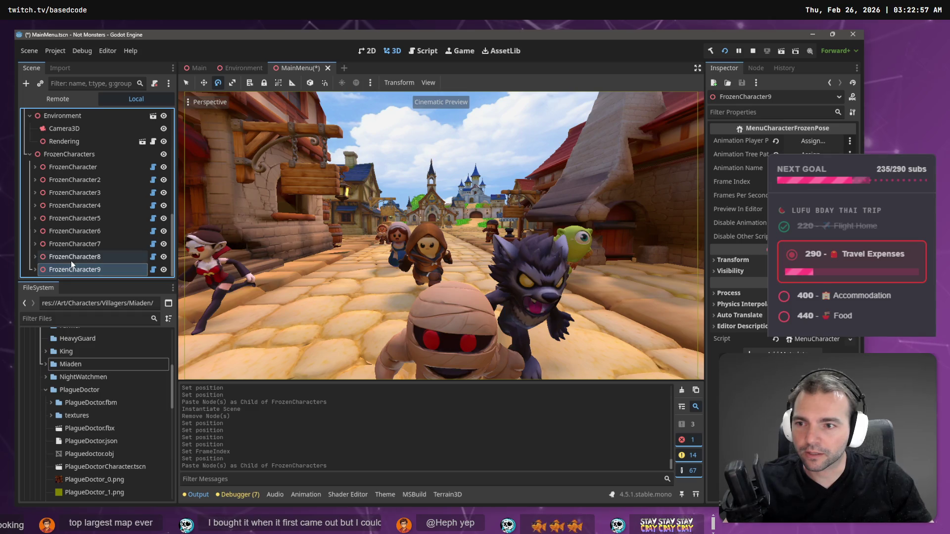
# Instance PlagueDoctorCharacter under FrozenCharacter9 and delete the copied MaidenCharacter
pyautogui.click(34, 270)
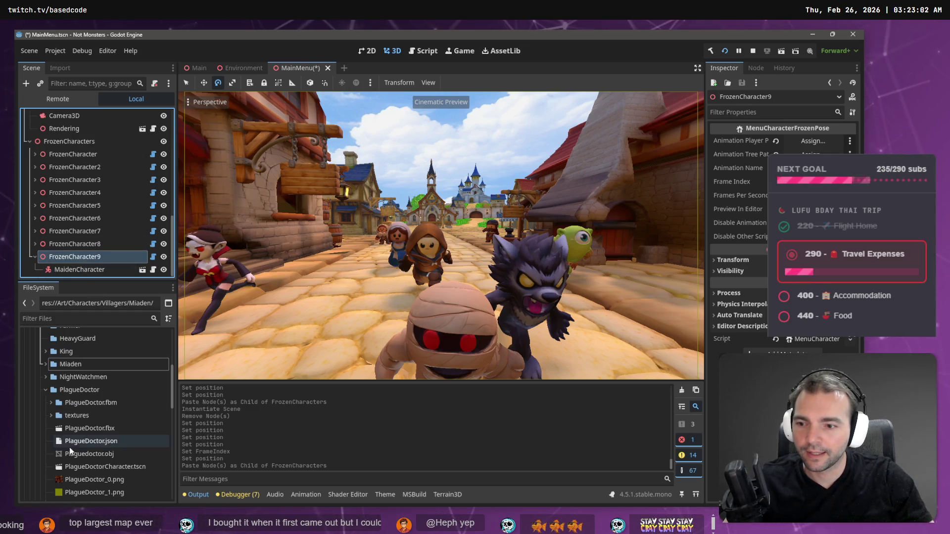
pyautogui.moveTo(95, 465)
pyautogui.mouseDown()
pyautogui.moveTo(94, 348)
pyautogui.moveTo(84, 259)
pyautogui.moveTo(73, 255)
pyautogui.mouseUp()
pyautogui.click(84, 254)
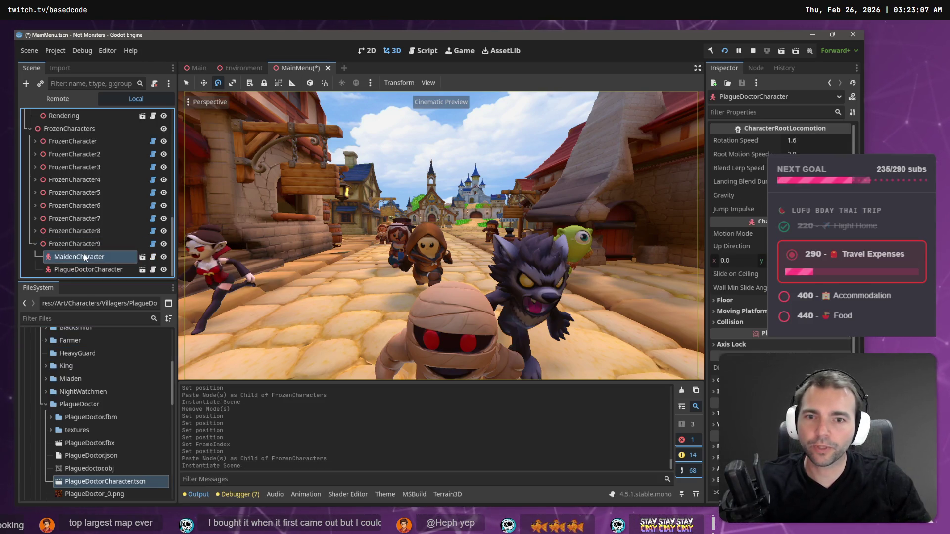
pyautogui.press('Delete')
pyautogui.click(401, 276)
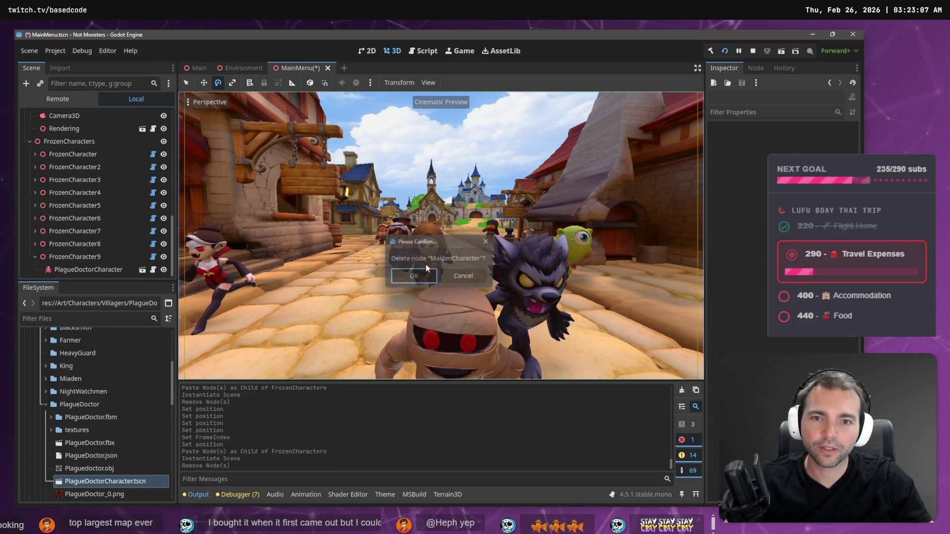
# Move FrozenCharacter9 along X to 0.024 m on the street
pyautogui.click(87, 261)
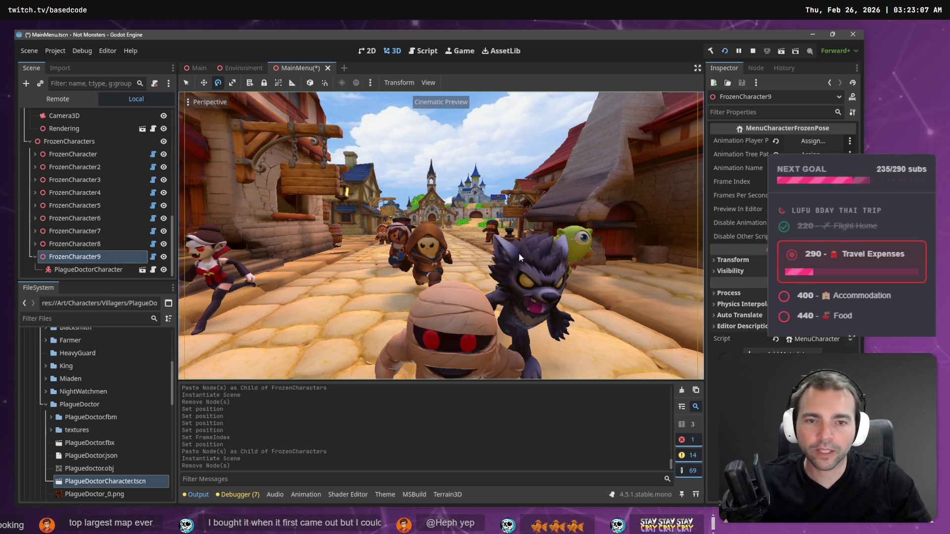
pyautogui.click(733, 260)
pyautogui.moveTo(737, 285)
pyautogui.mouseDown()
pyautogui.moveTo(787, 285)
pyautogui.moveTo(742, 286)
pyautogui.moveTo(757, 286)
pyautogui.mouseUp()
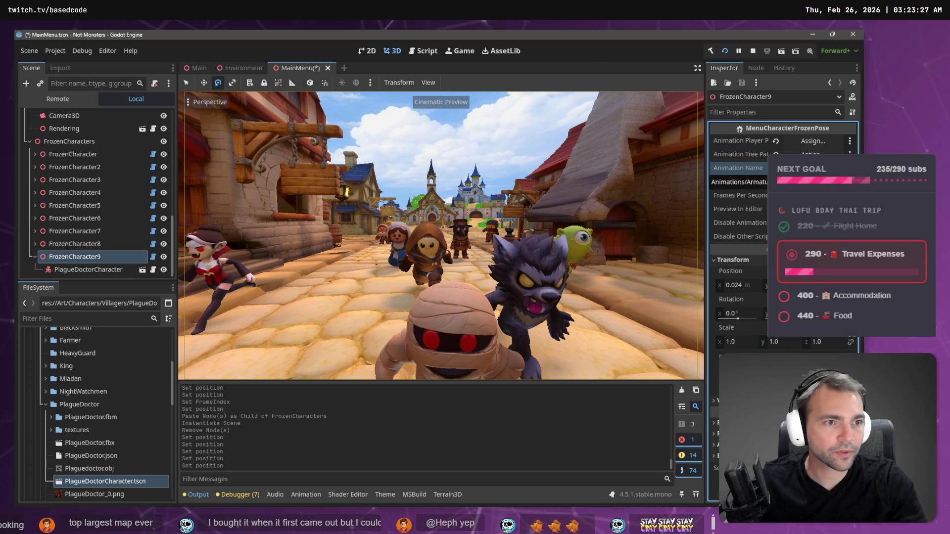
# Set FrozenCharacter9's pose animation to 'jump', adjust its frame index, then save and run the game
pyautogui.write('jump')
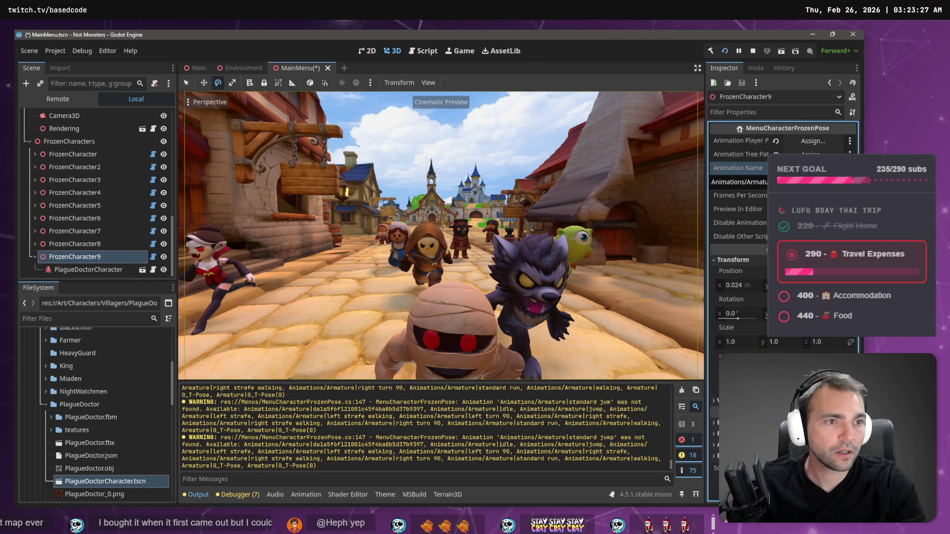
pyautogui.press('Return')
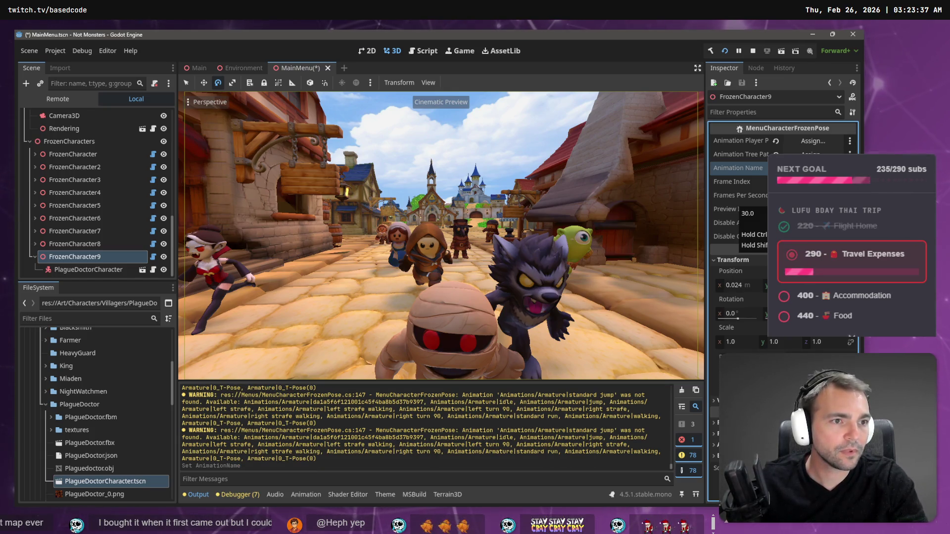
pyautogui.click(812, 181)
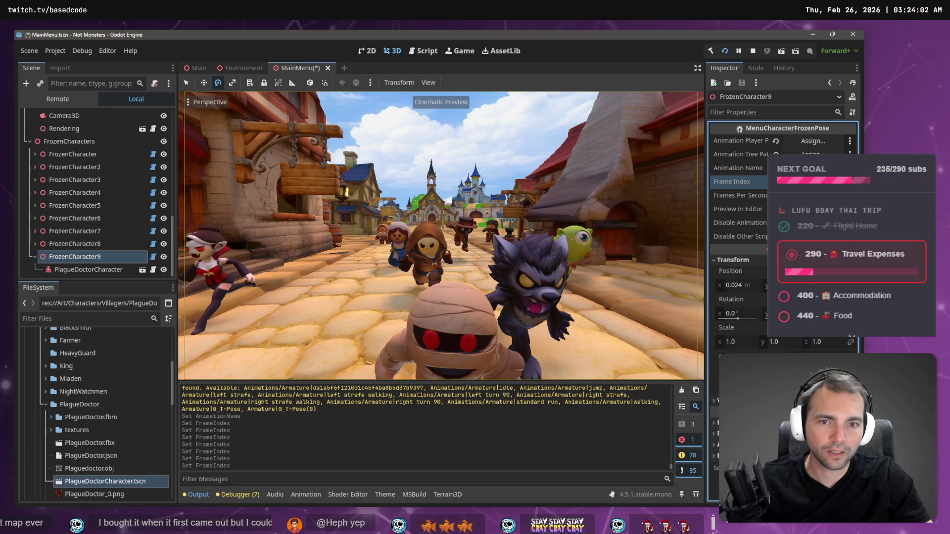
pyautogui.hotkey('ctrl', 's')
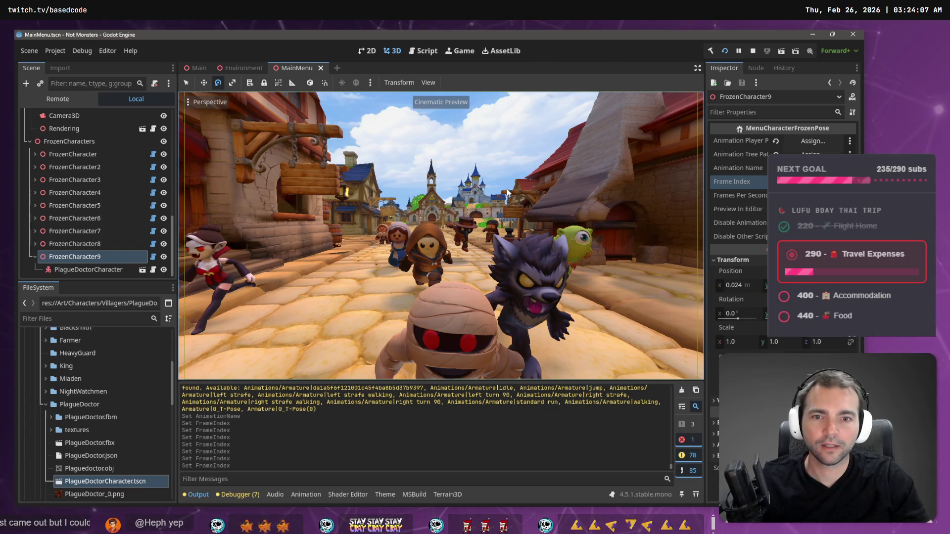
pyautogui.press('F5')
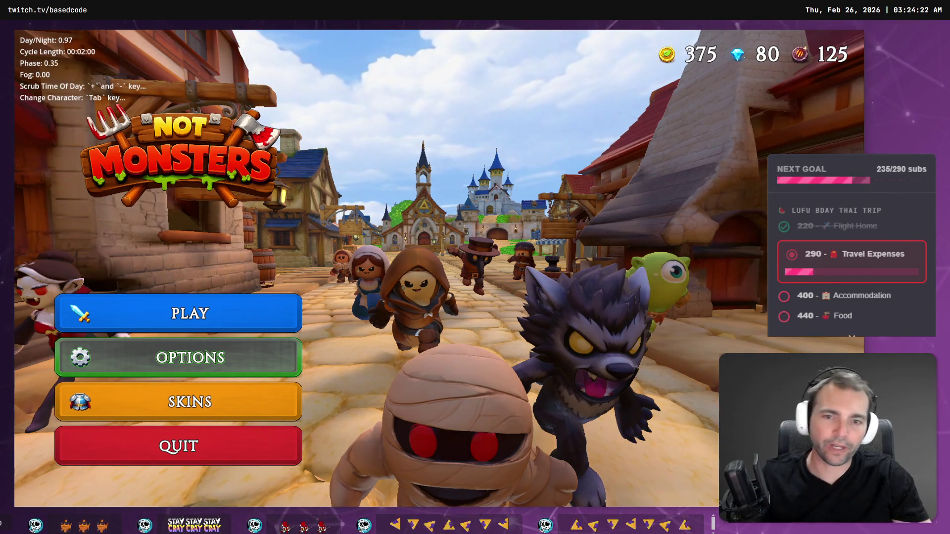
# Close the game, then nudge FrozenCharacter8's X position and undo it
pyautogui.press('F8')
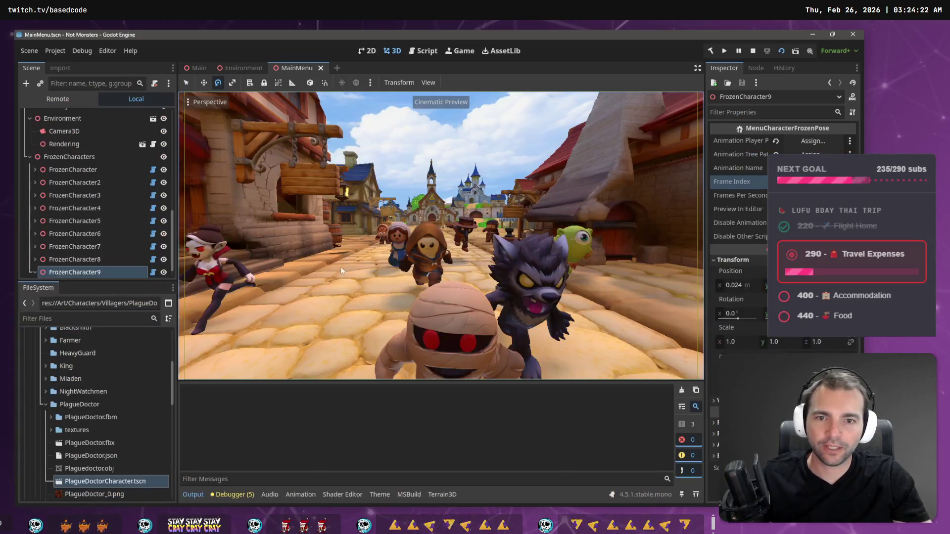
pyautogui.click(105, 262)
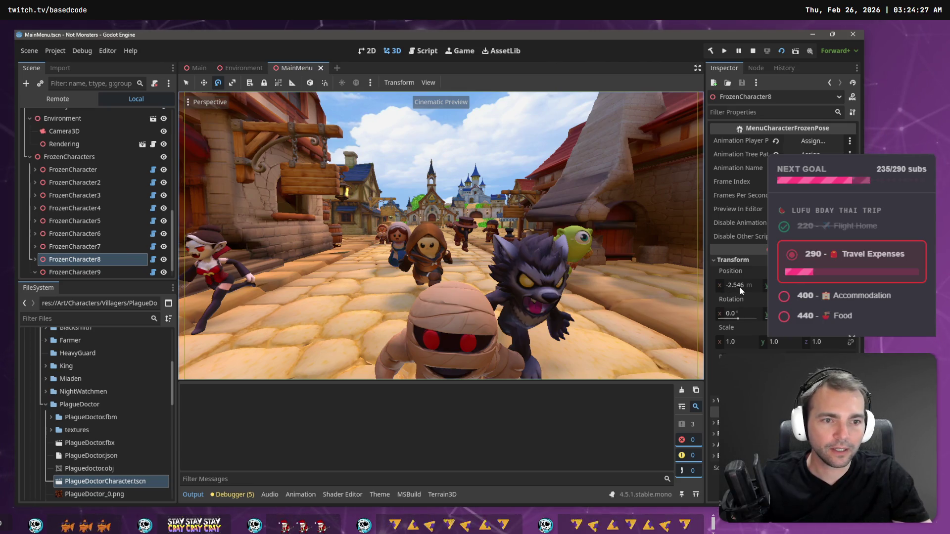
pyautogui.moveTo(741, 287); pyautogui.dragTo(747, 287)
pyautogui.hotkey('ctrl', 'z')
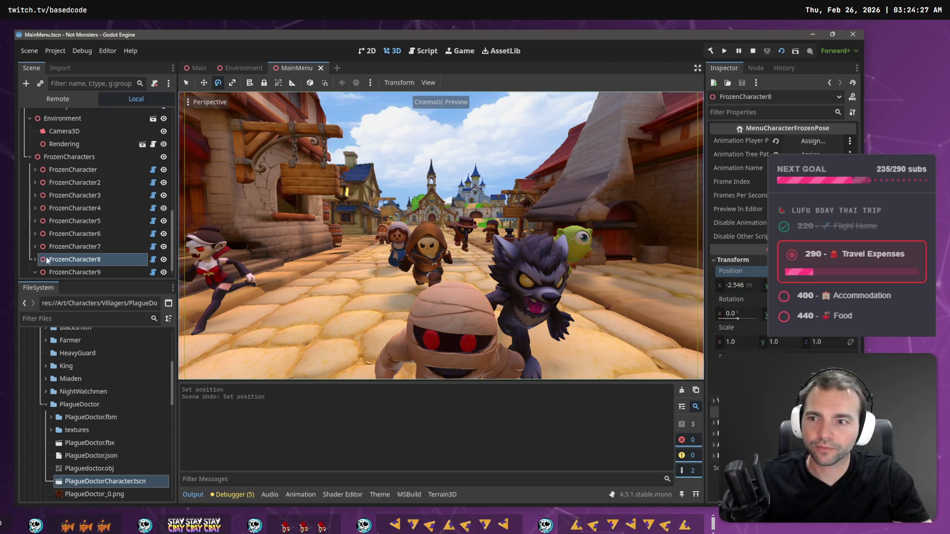
# Shift FrozenCharacter7 to X -1.336, save, and preview the running game
pyautogui.click(87, 247)
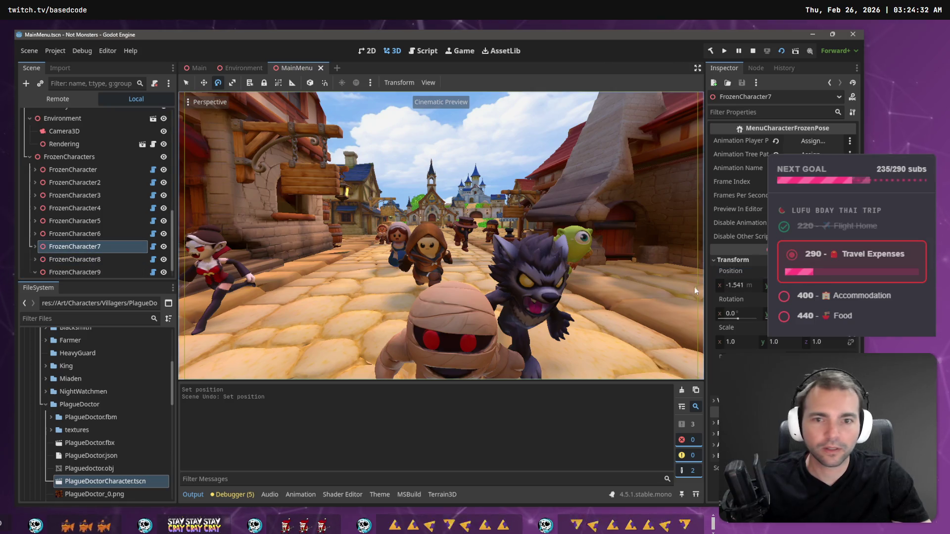
pyautogui.moveTo(744, 285); pyautogui.dragTo(772, 285)
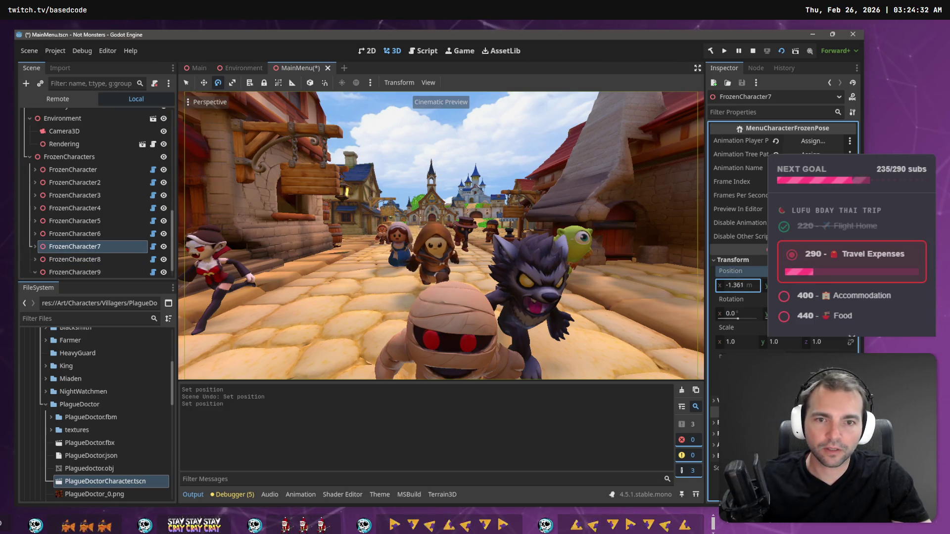
pyautogui.hotkey('ctrl', 's')
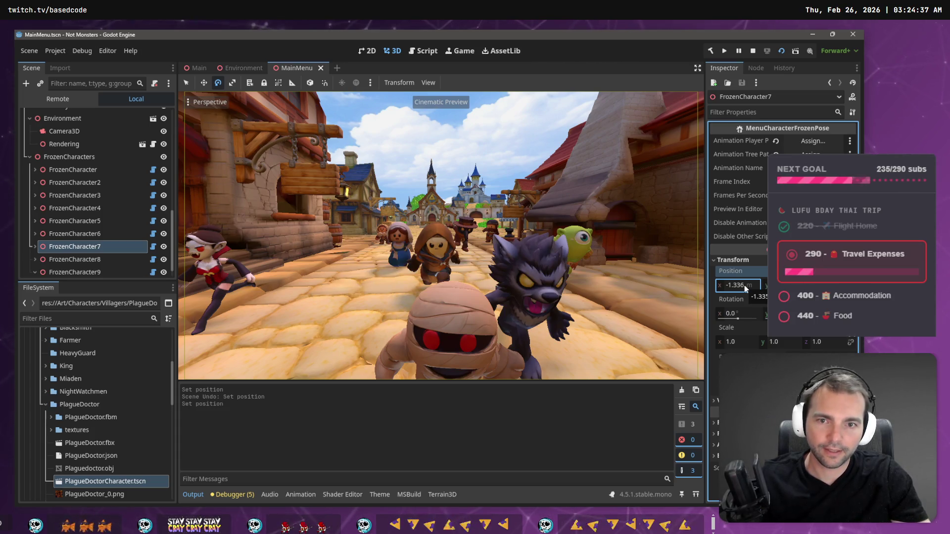
pyautogui.press('F5')
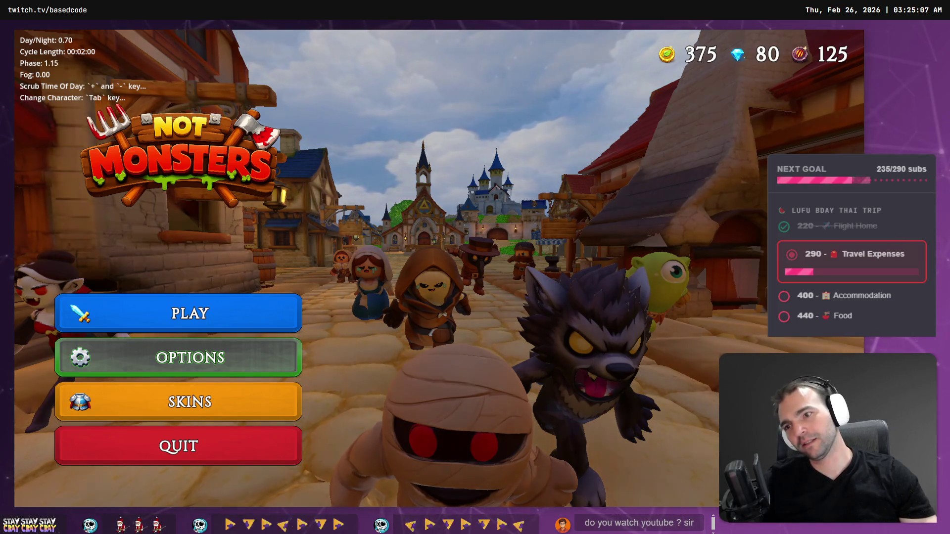
pyautogui.press('F8')
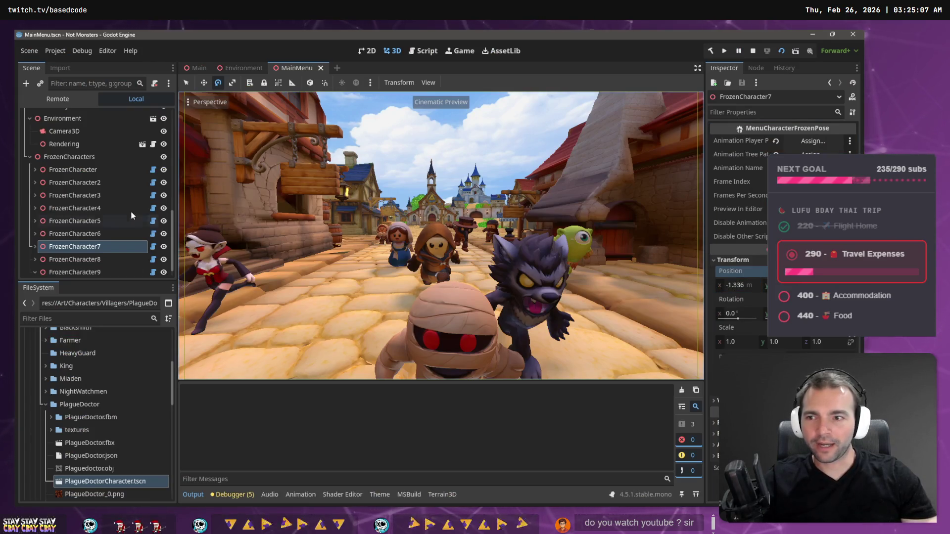
# Turn off the cinematic camera preview in the viewport's view options
pyautogui.click(131, 234)
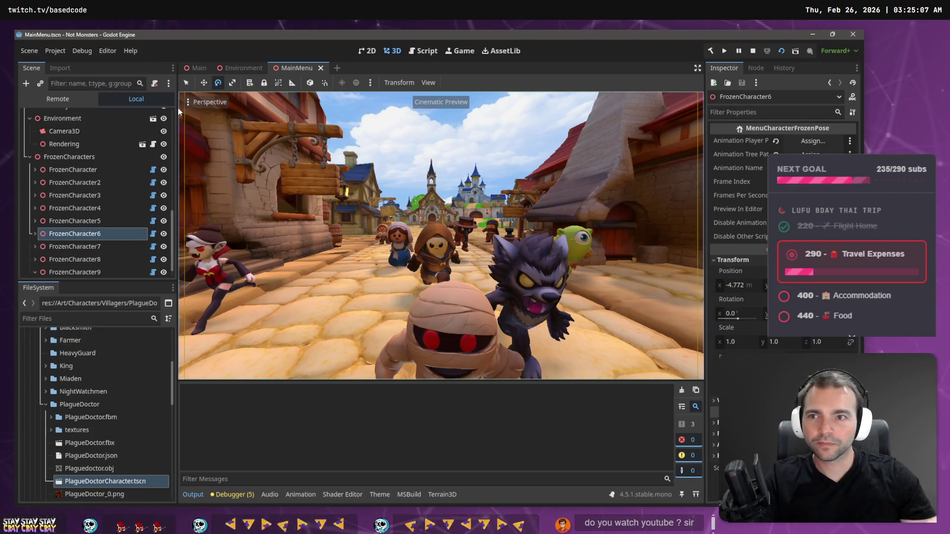
pyautogui.click(190, 102)
pyautogui.click(233, 445)
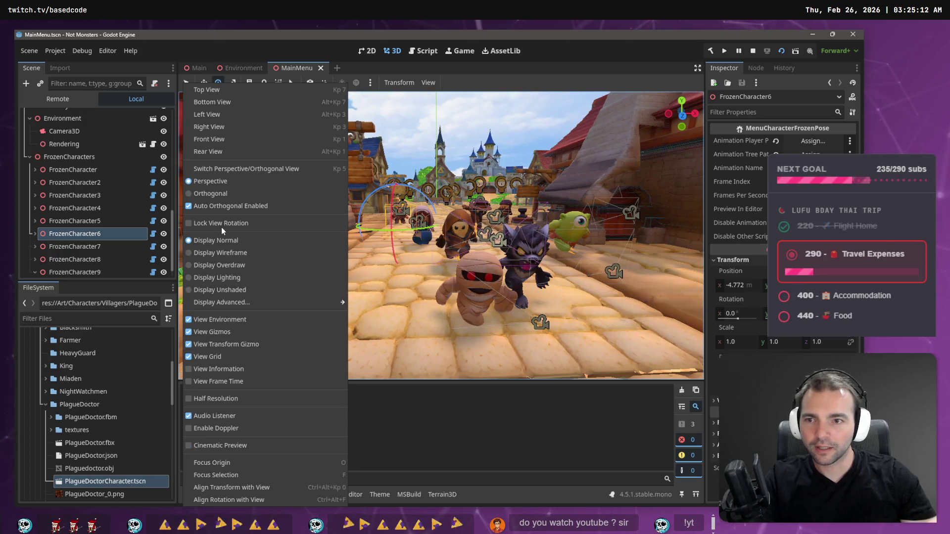
pyautogui.click(371, 72)
# Push the vampire's FrozenCharacter4 back along the street and preview the scene
pyautogui.click(322, 254)
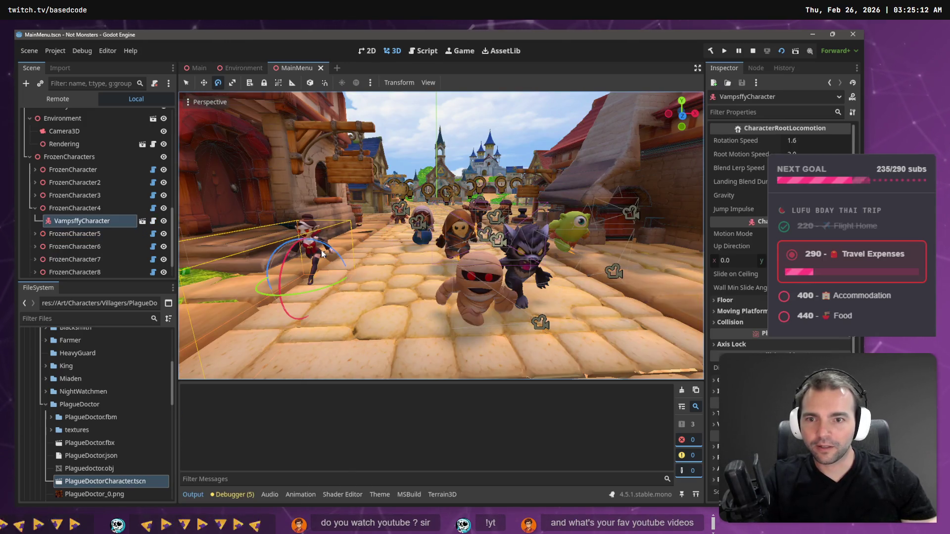
pyautogui.click(99, 209)
pyautogui.press('w')
pyautogui.moveTo(275, 305); pyautogui.dragTo(285, 289)
pyautogui.press('F6')
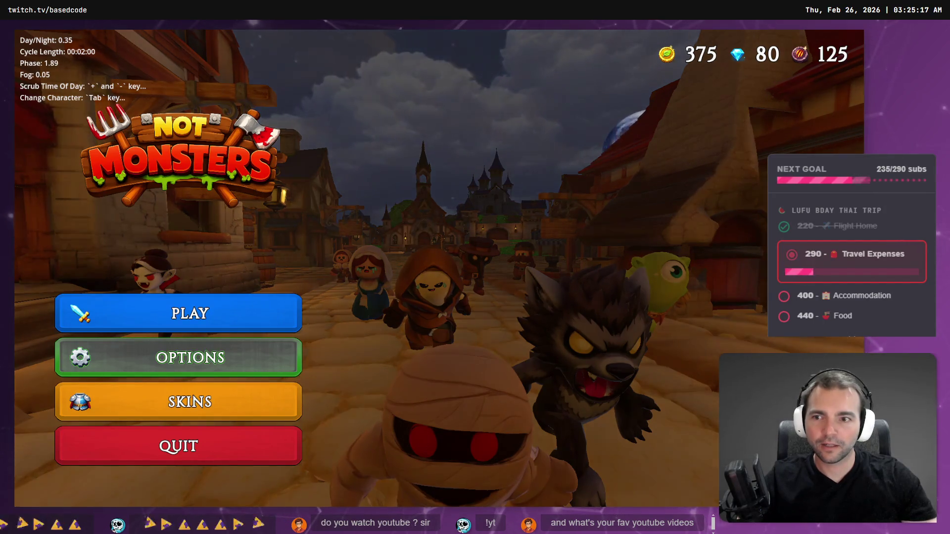
pyautogui.press('F8')
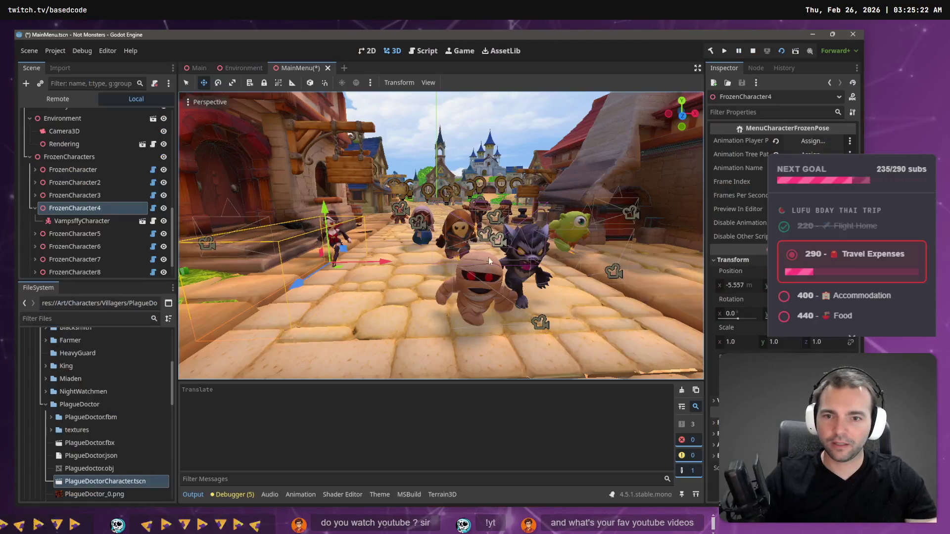
# Move FrozenCharacter4 left and check its placement with repeated game previews
pyautogui.moveTo(397, 261); pyautogui.dragTo(358, 257)
pyautogui.press('F6')
pyautogui.press('F8')
pyautogui.press('F6')
pyautogui.press('F8')
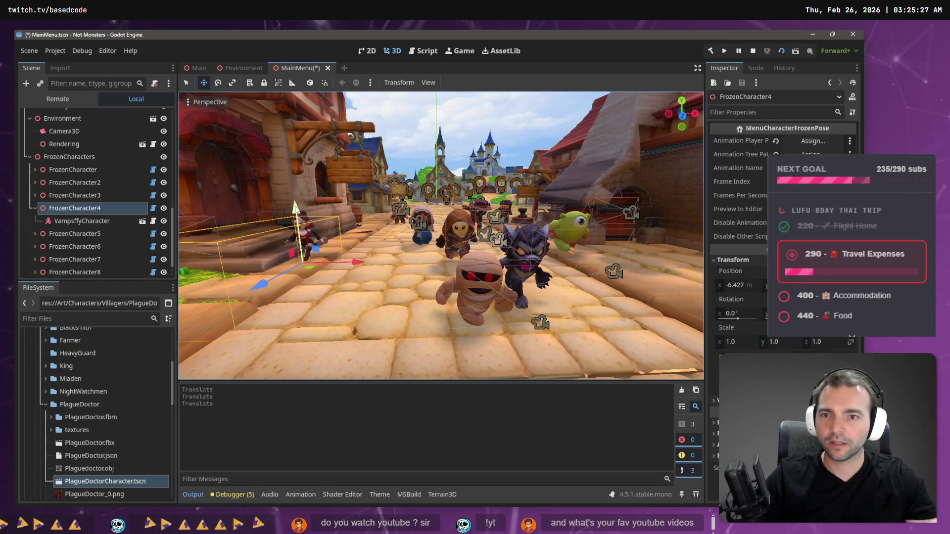
pyautogui.press('F6')
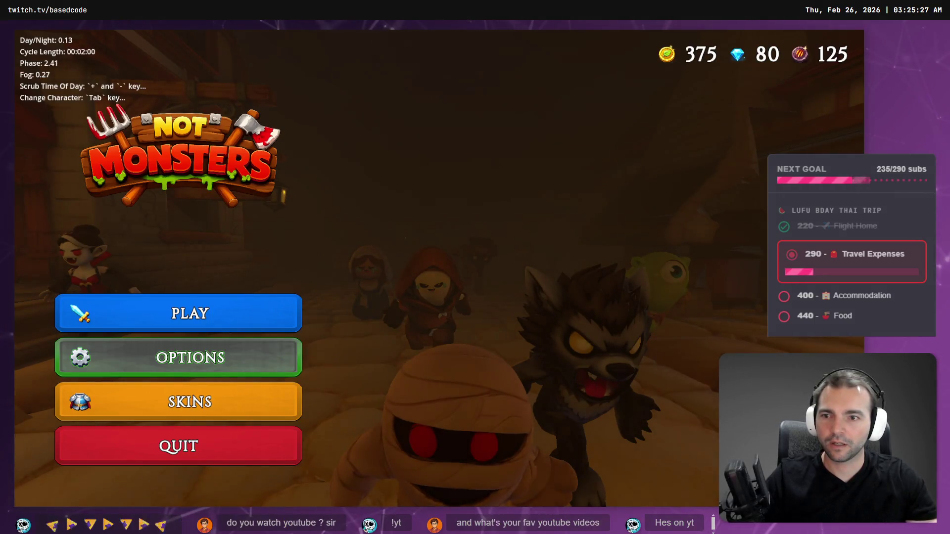
pyautogui.press('F8')
pyautogui.press('F6')
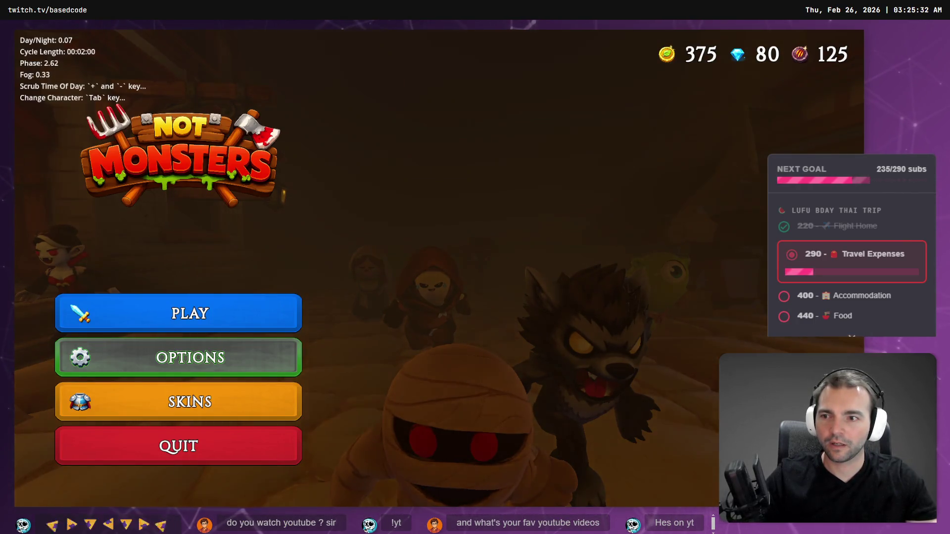
pyautogui.press('F8')
# Refine FrozenCharacter4's spot: back along the street, toward camera, then further left
pyautogui.moveTo(254, 273); pyautogui.dragTo(265, 265)
pyautogui.press('F6')
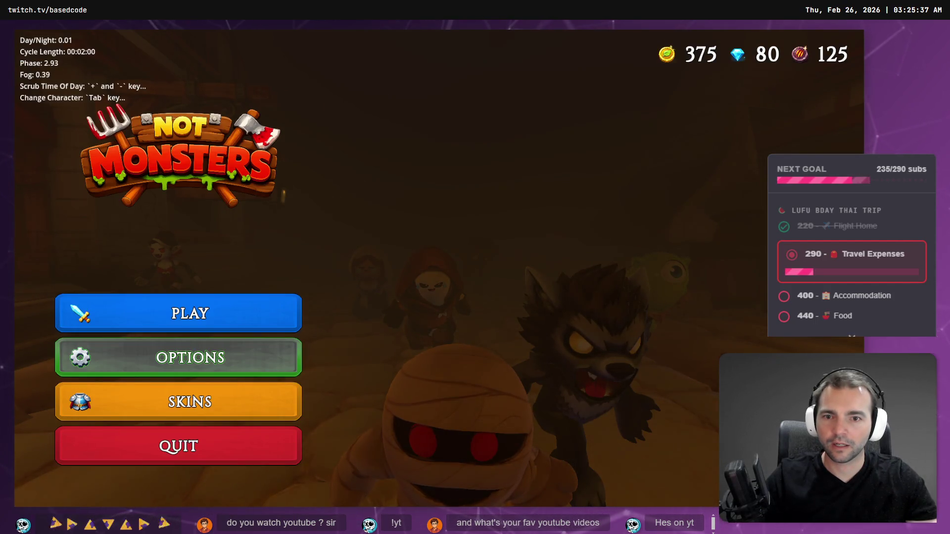
pyautogui.press('F8')
pyautogui.moveTo(289, 255); pyautogui.dragTo(283, 258)
pyautogui.press('F6')
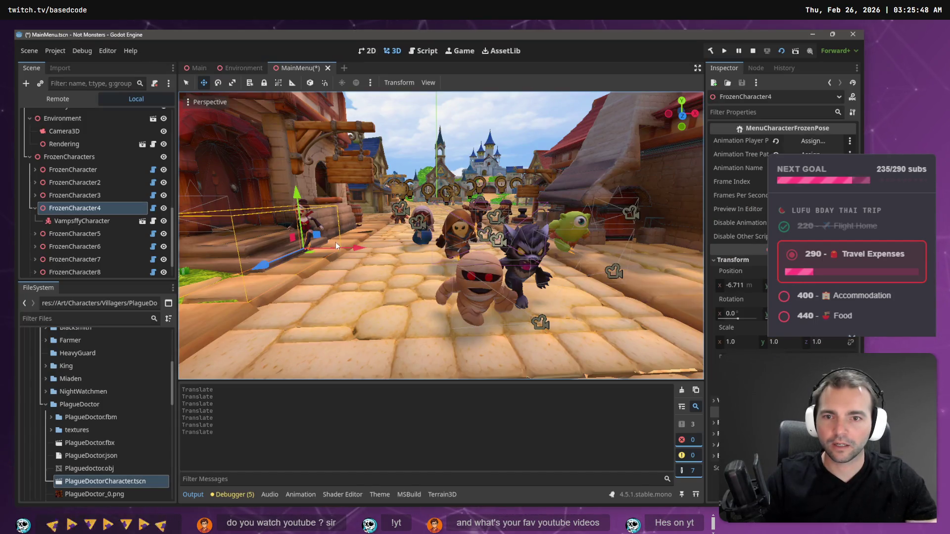
pyautogui.moveTo(354, 249); pyautogui.dragTo(296, 212)
pyautogui.press('F6')
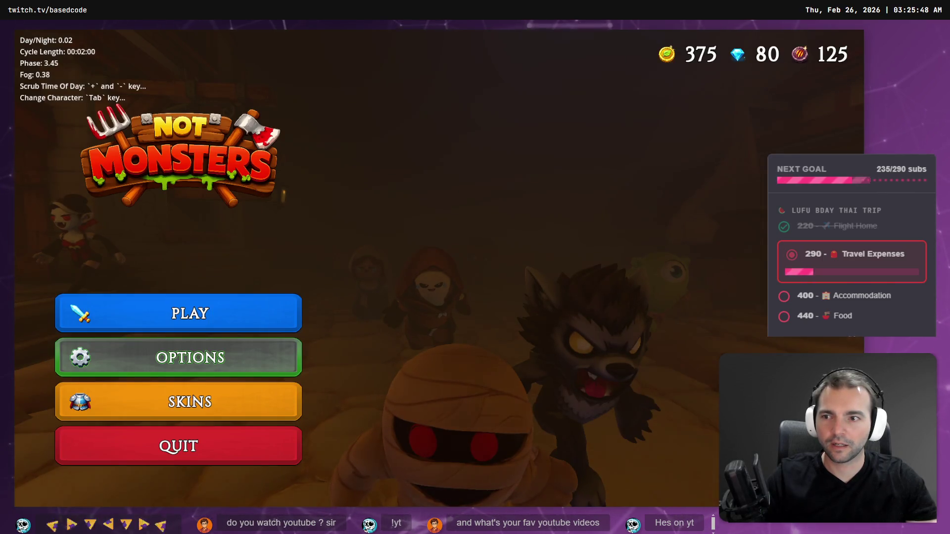
pyautogui.press('F8')
# Preview the menu scene a few more times with the current scene run
pyautogui.press('F6')
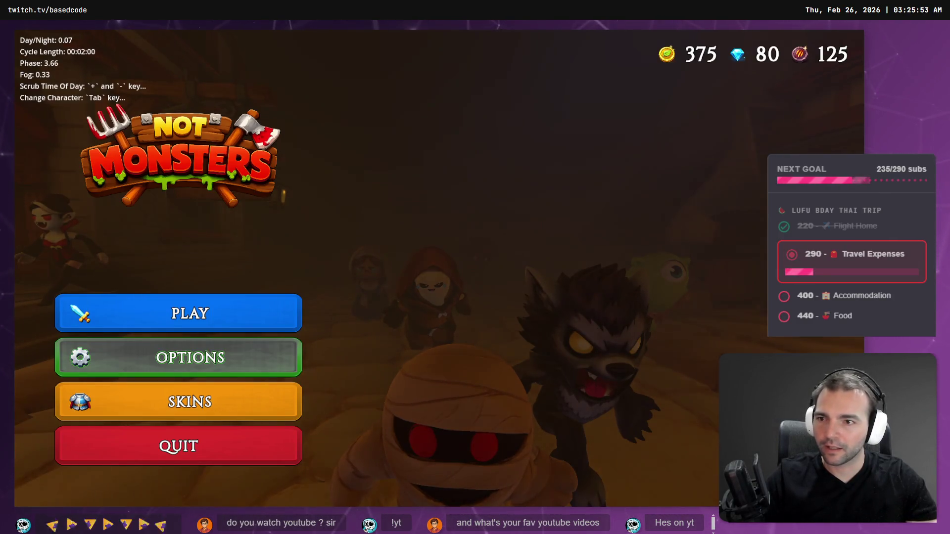
pyautogui.press('F8')
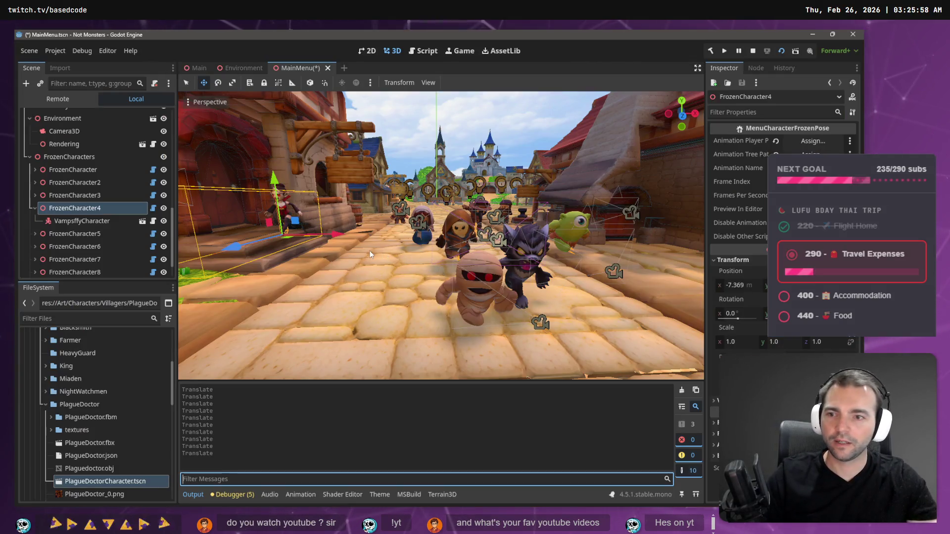
pyautogui.press('F6')
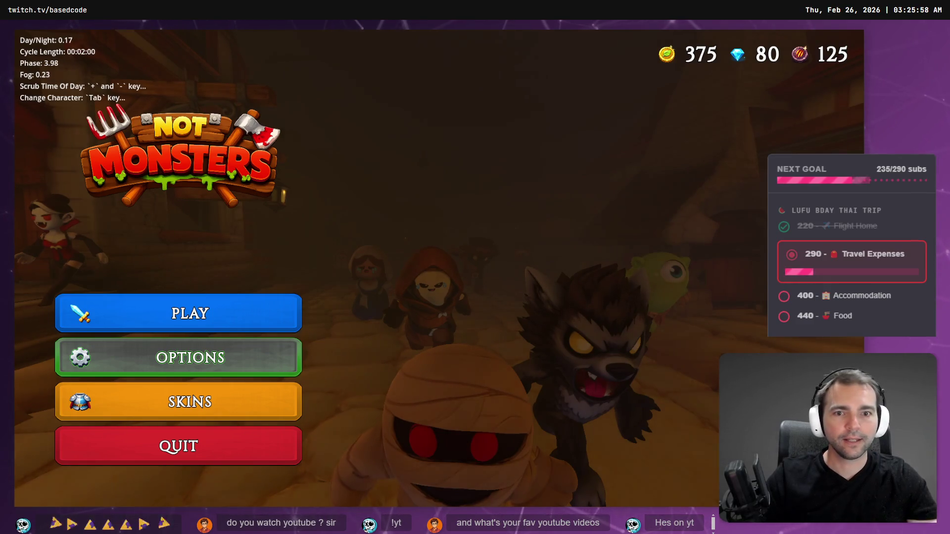
pyautogui.press('F8')
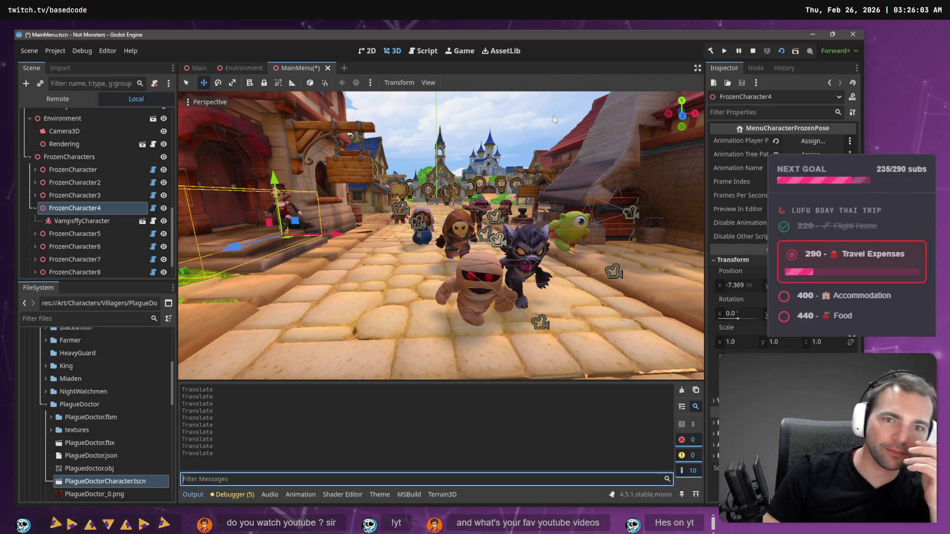
pyautogui.press('F6')
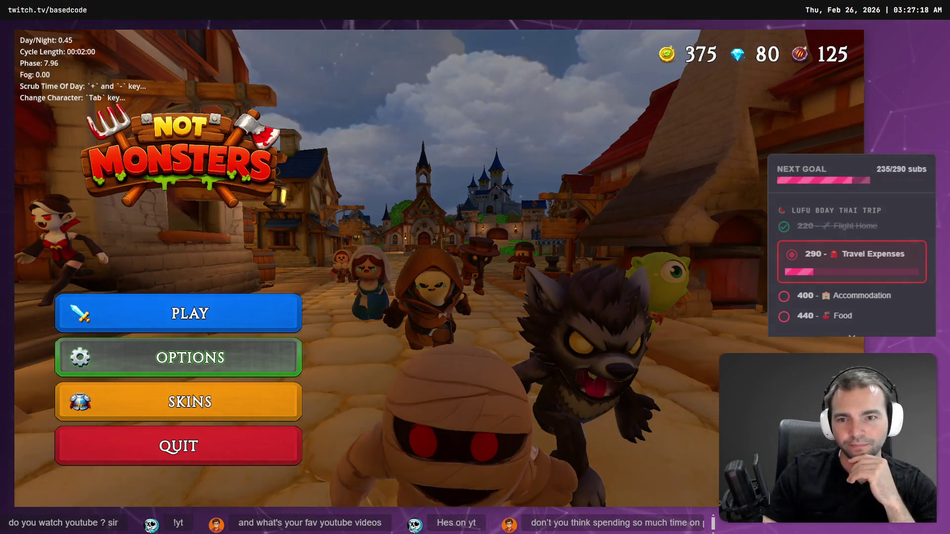
# Switch away from the running Not Monsters game back to the Godot editor
pyautogui.hotkey('alt', 'Tab')
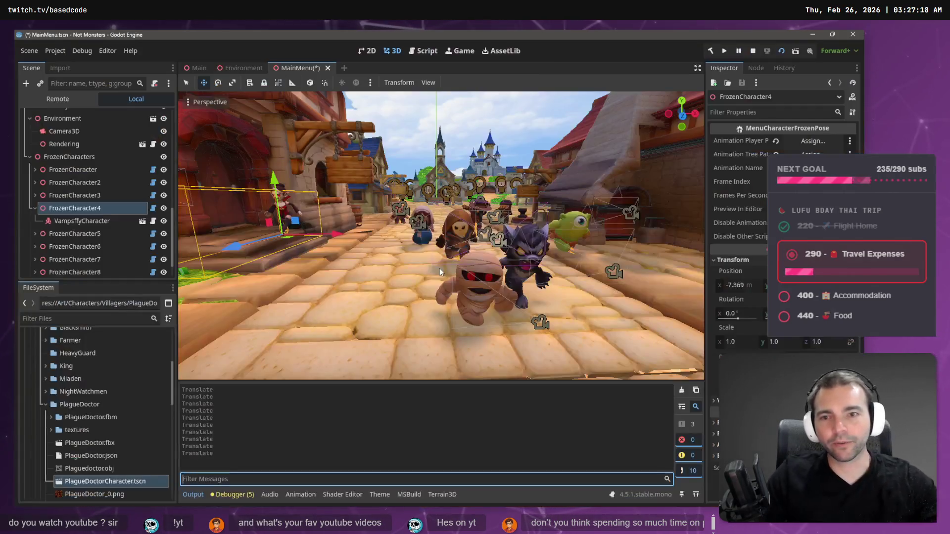
# Slide FrozenCharacter6 left along the street to X -6.438 and run the game
pyautogui.click(395, 231)
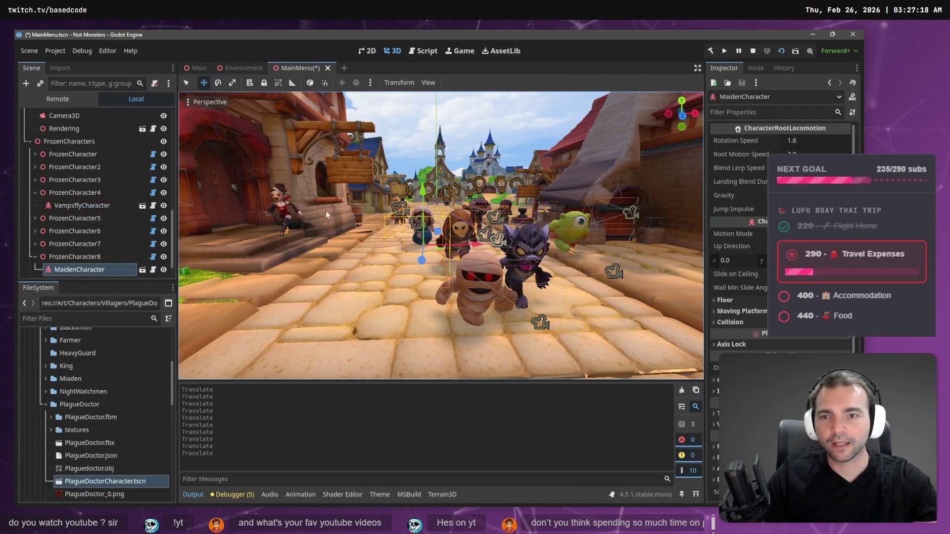
pyautogui.click(92, 256)
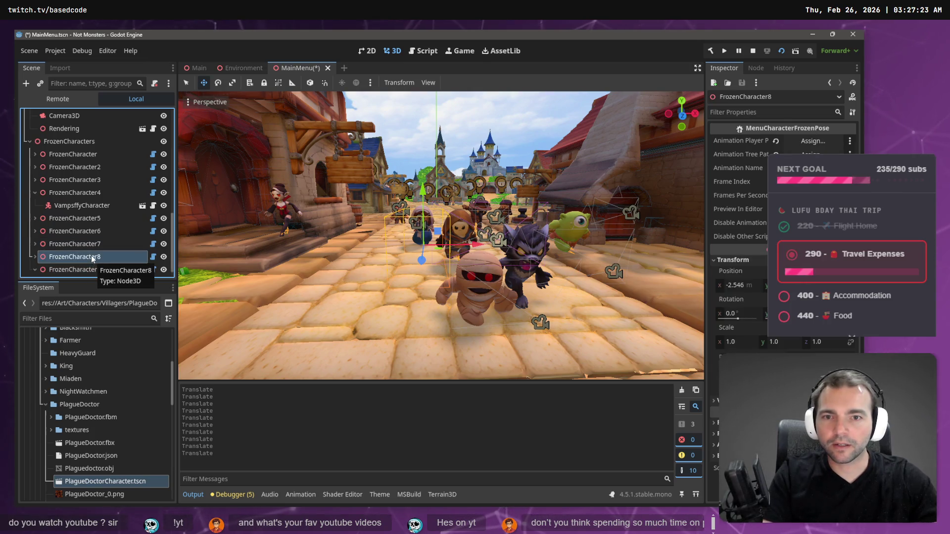
pyautogui.press('Left')
pyautogui.press('Up')
pyautogui.press('Up')
pyautogui.press('Up')
pyautogui.press('Down')
pyautogui.press('Down')
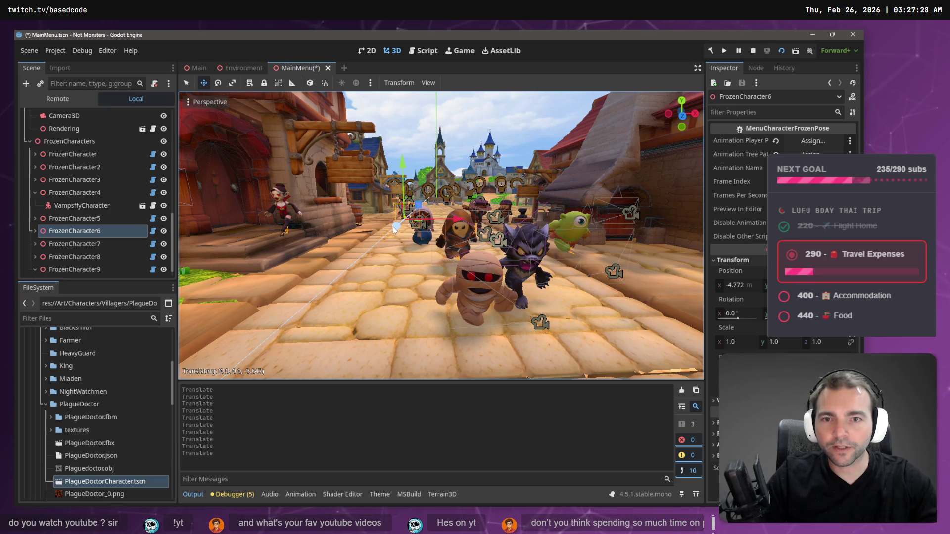
pyautogui.moveTo(449, 220); pyautogui.dragTo(430, 218)
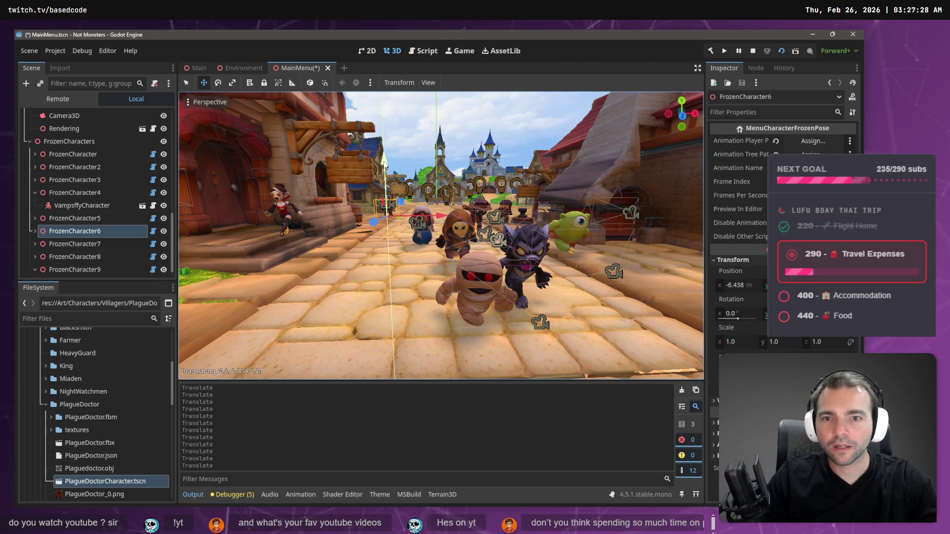
pyautogui.press('F5')
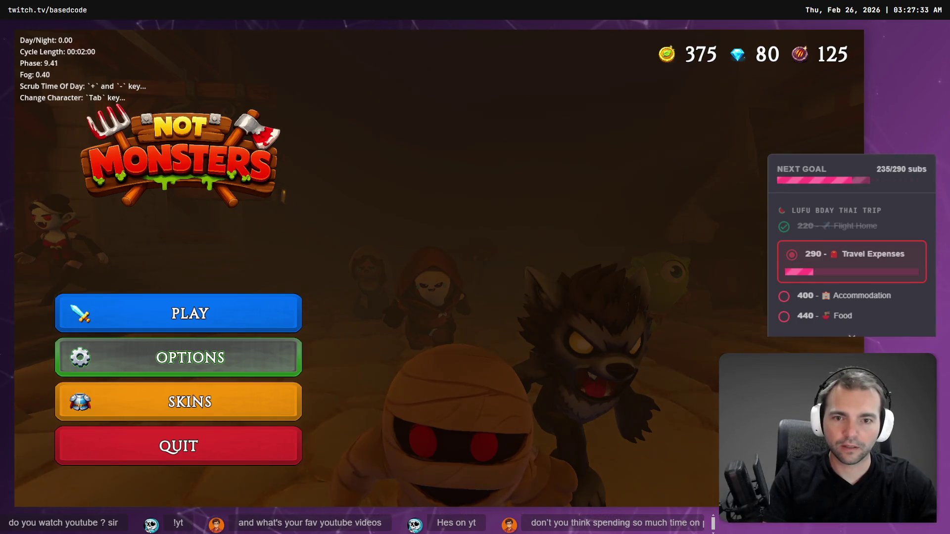
# Scrub the running menu's time of day toward daylight, then relaunch and close the game
pyautogui.press('+')
pyautogui.press('+')
pyautogui.press('+')
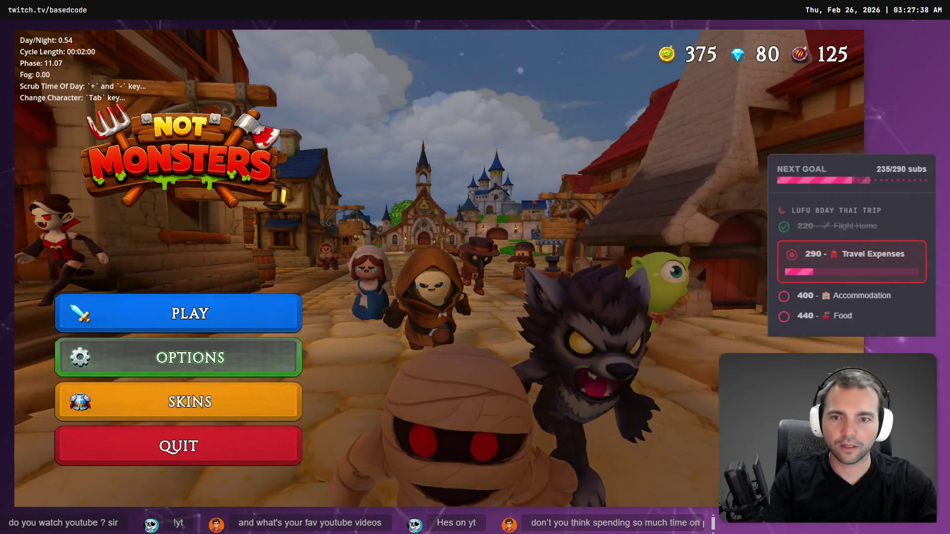
pyautogui.press('+')
pyautogui.press('+')
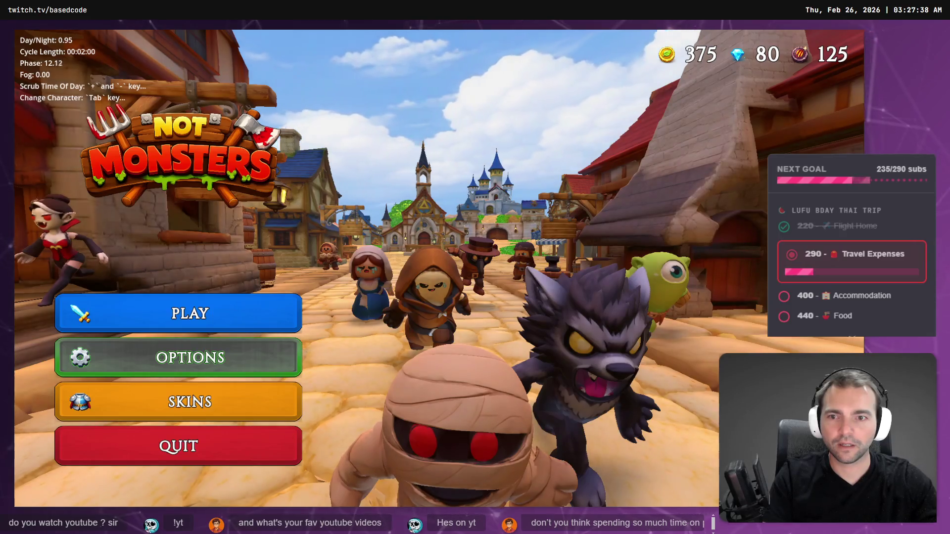
pyautogui.press('-')
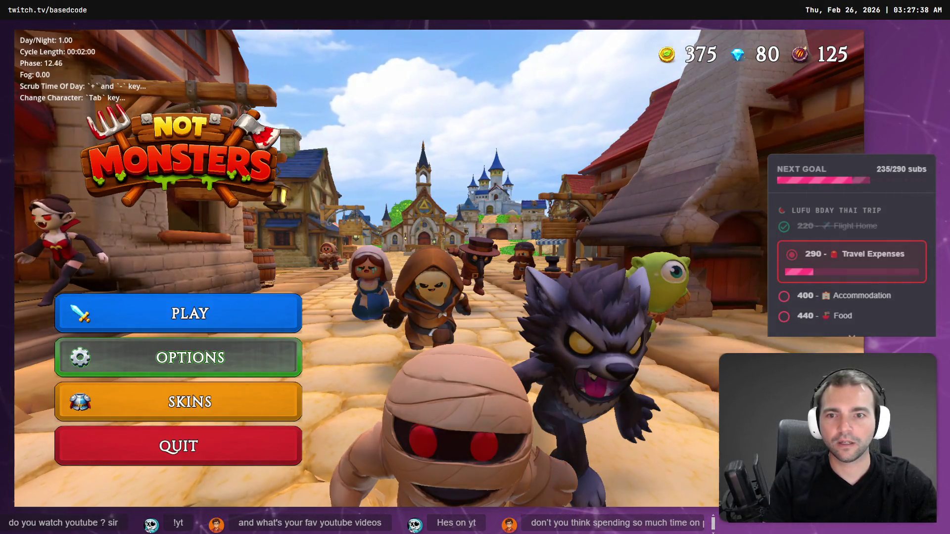
pyautogui.press('F8')
pyautogui.press('e')
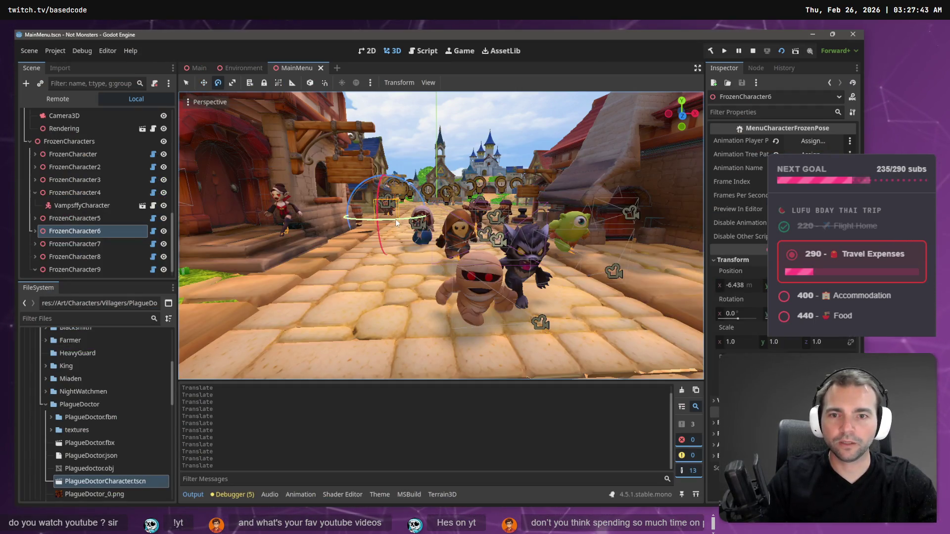
pyautogui.press('F5')
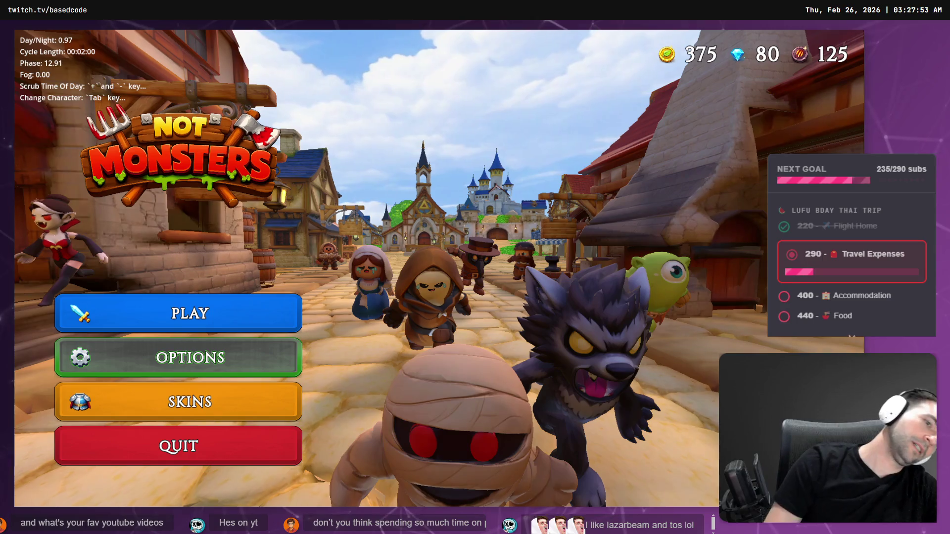
pyautogui.hotkey('alt', 'F4')
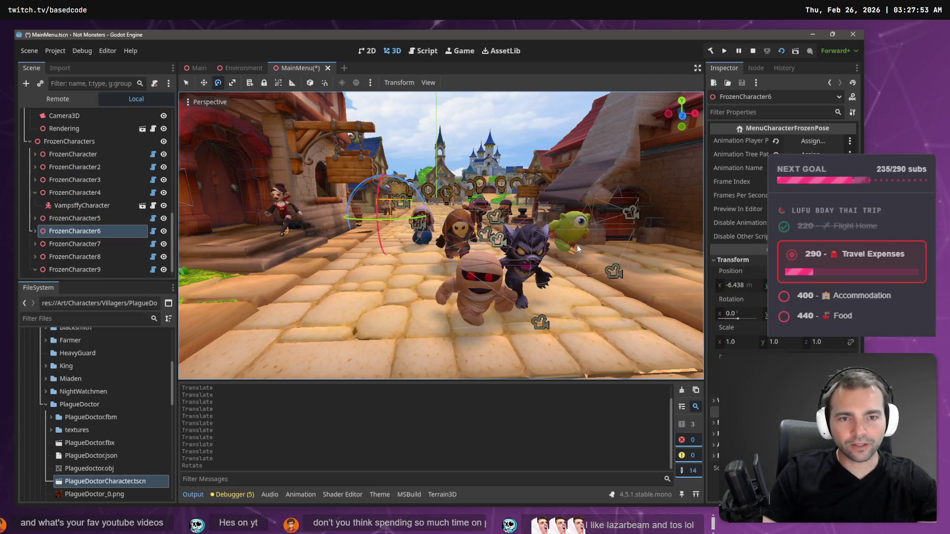
# Move the cyclops's FrozenCharacter2 right to X 3.188 and run the game
pyautogui.click(570, 243)
pyautogui.click(94, 167)
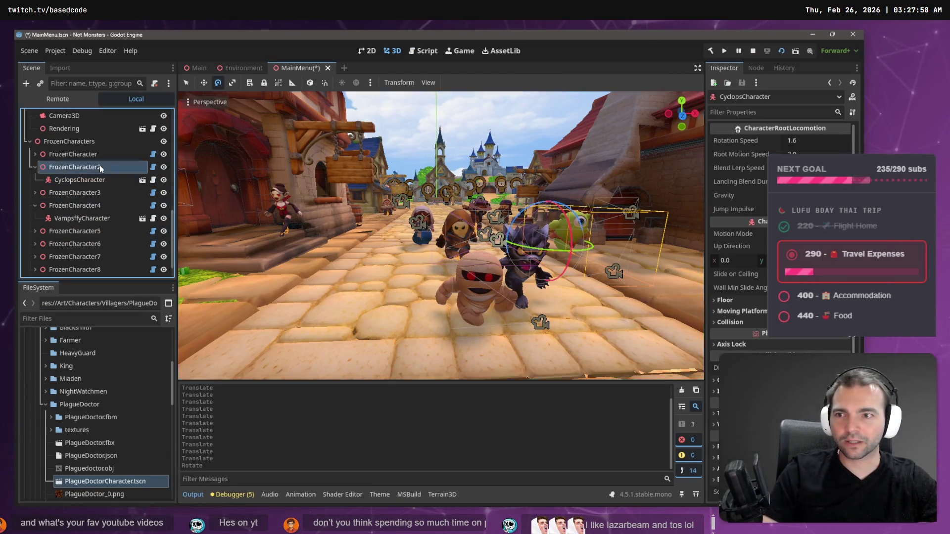
pyautogui.moveTo(590, 259); pyautogui.dragTo(614, 244)
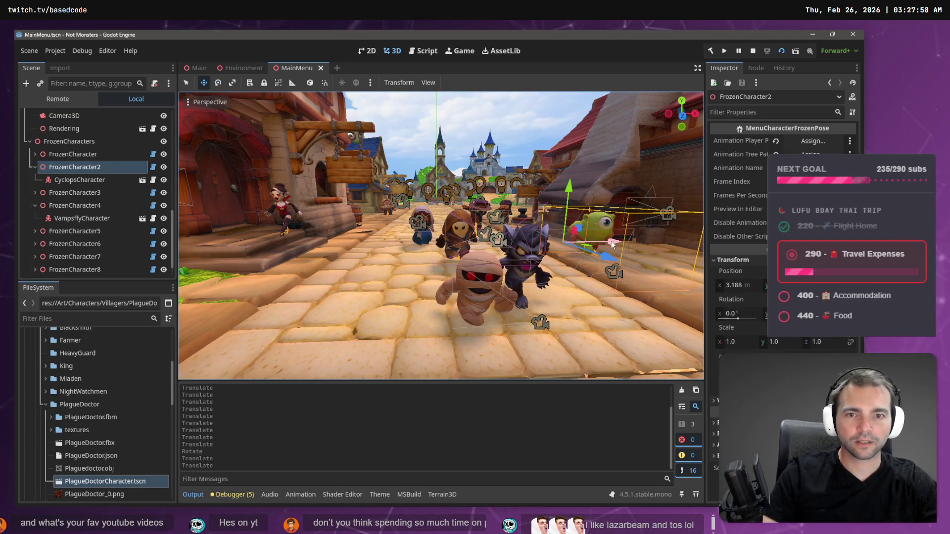
pyautogui.press('F5')
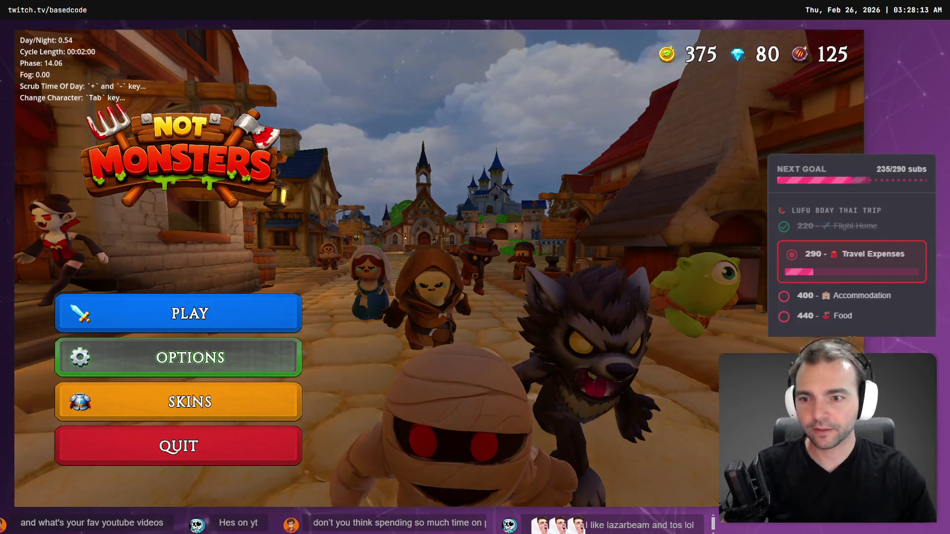
# Narrow the LeftMenu button column by dragging its left edge inward
pyautogui.press('F8')
pyautogui.scroll(10, 99, 148)
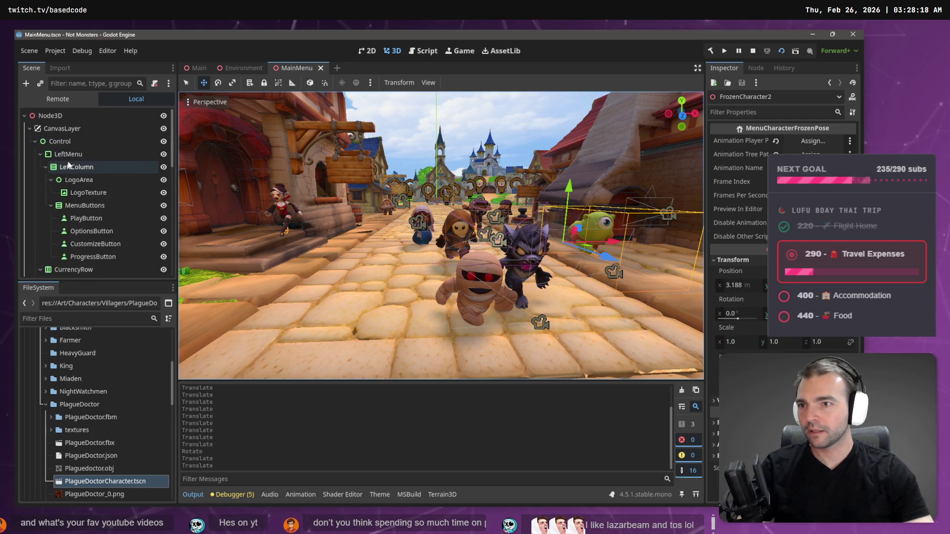
pyautogui.click(74, 154)
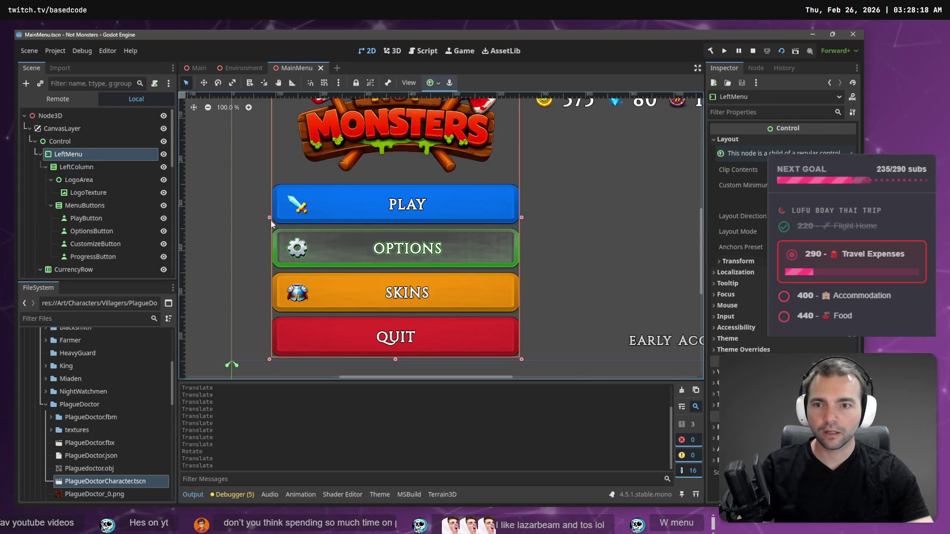
pyautogui.moveTo(269, 217); pyautogui.dragTo(304, 218)
# Enlarge the Not Monsters logo, save and run the game, then close it
pyautogui.scroll(2, 501, 260)
pyautogui.scroll(-6, 500, 265)
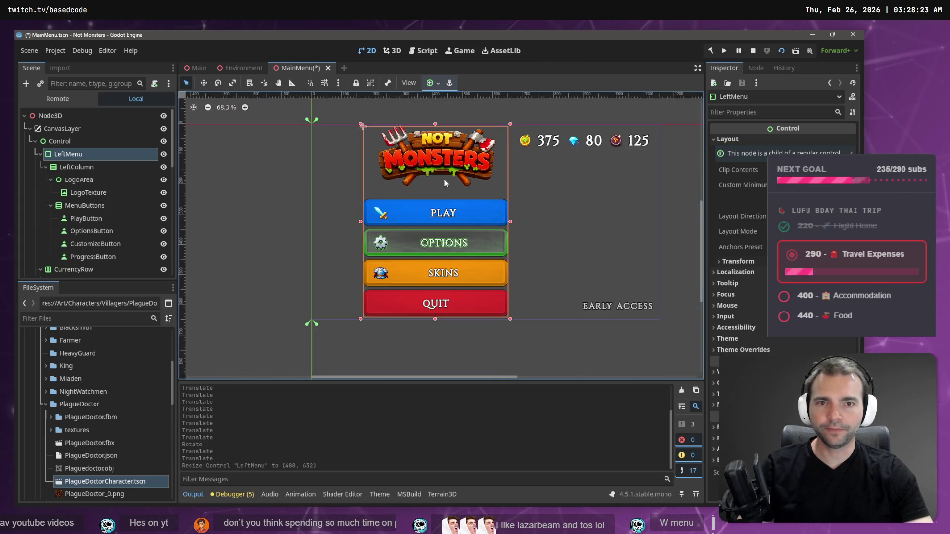
pyautogui.click(445, 159)
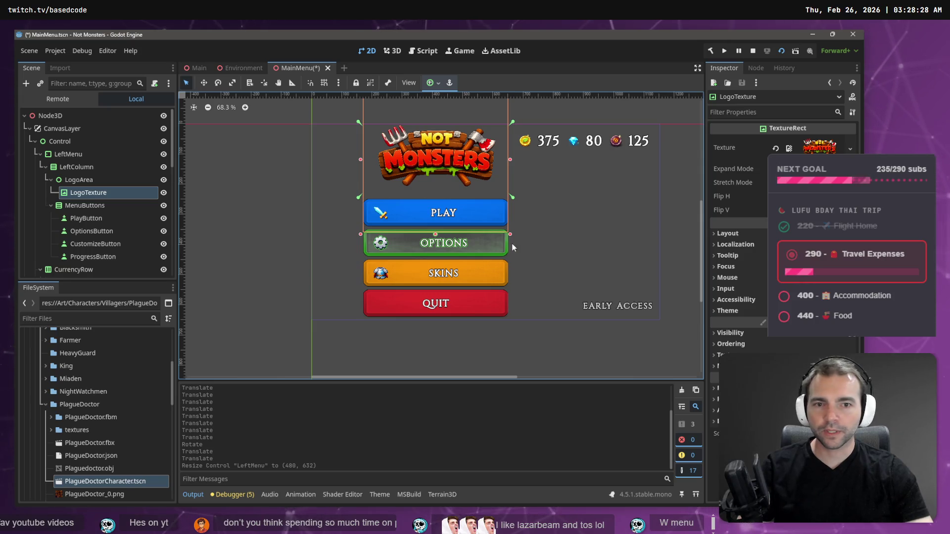
pyautogui.moveTo(510, 234); pyautogui.dragTo(544, 248)
pyautogui.press('F5')
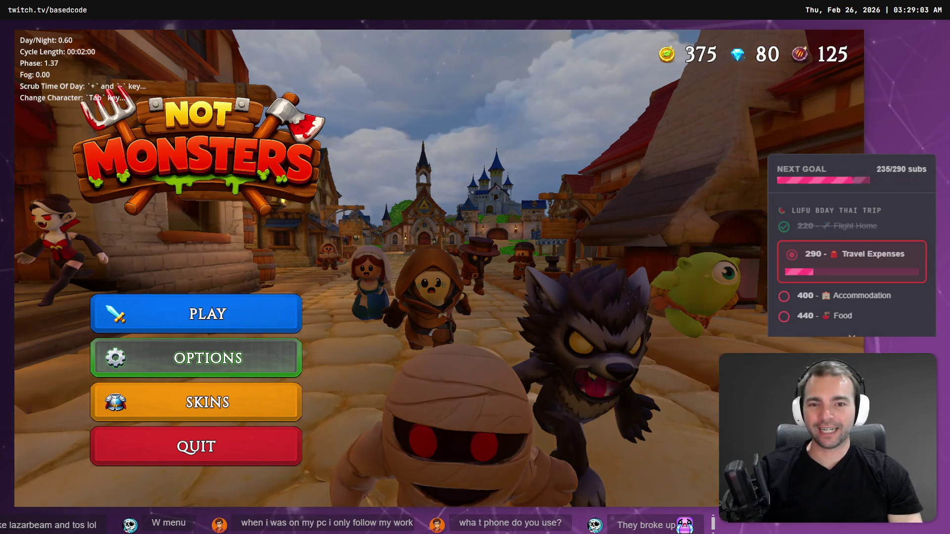
pyautogui.press('F8')
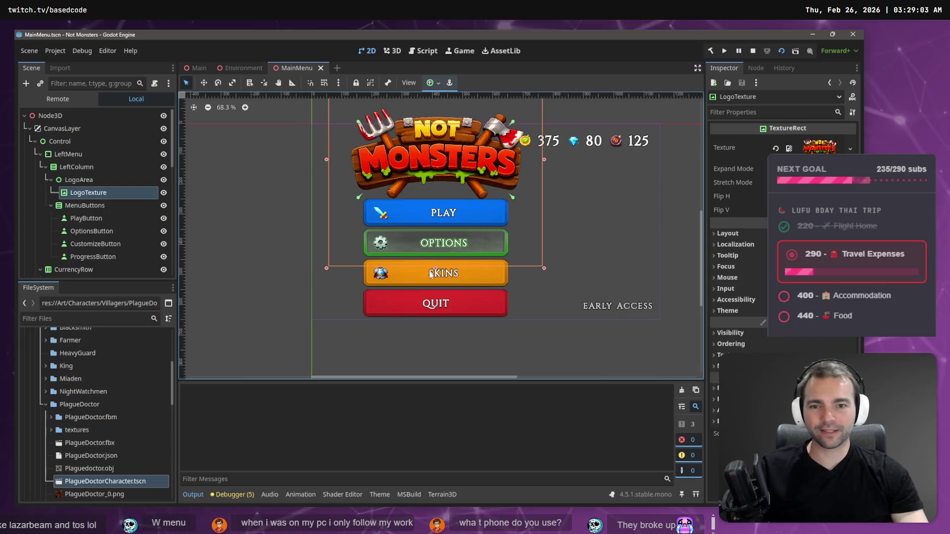
# Collapse CanvasLayer and FrozenCharacter4 in the MainMenu tree to reveal the character nodes
pyautogui.click(196, 71)
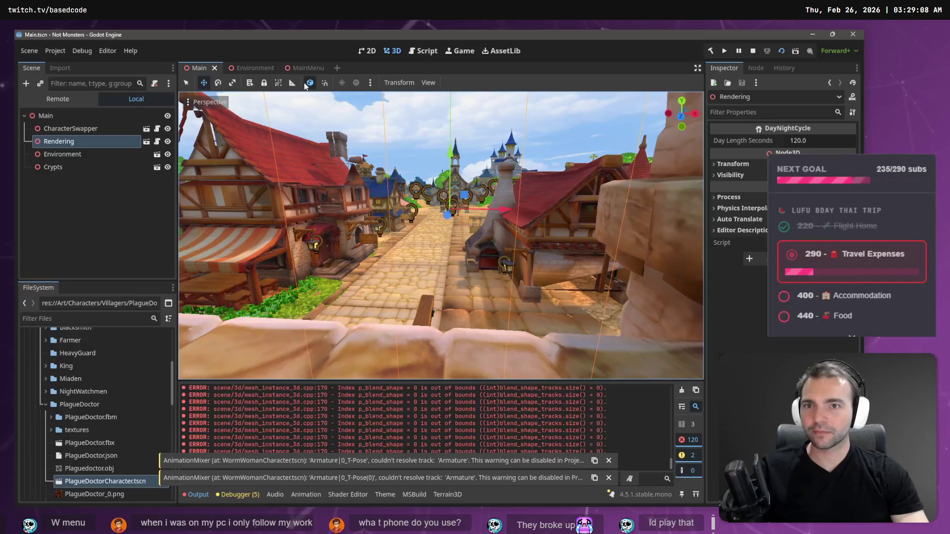
pyautogui.click(298, 69)
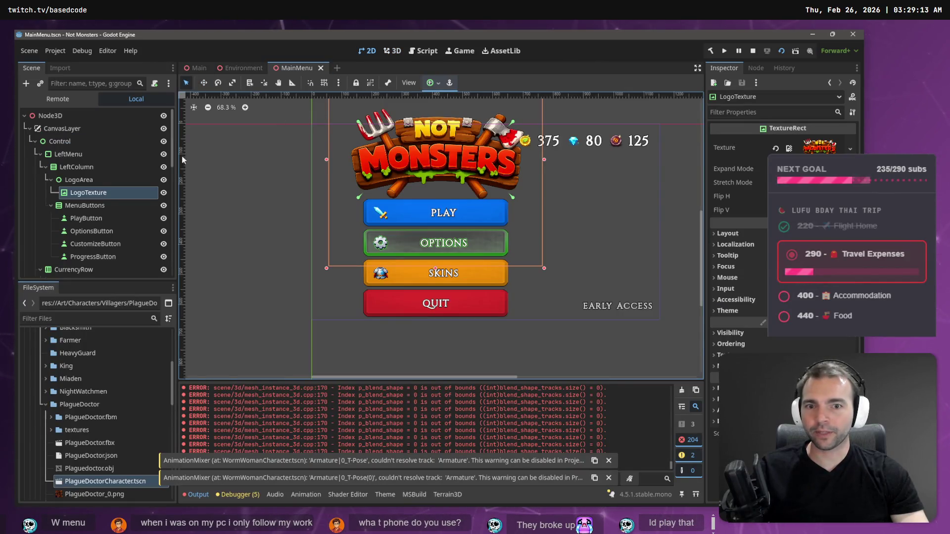
pyautogui.click(28, 129)
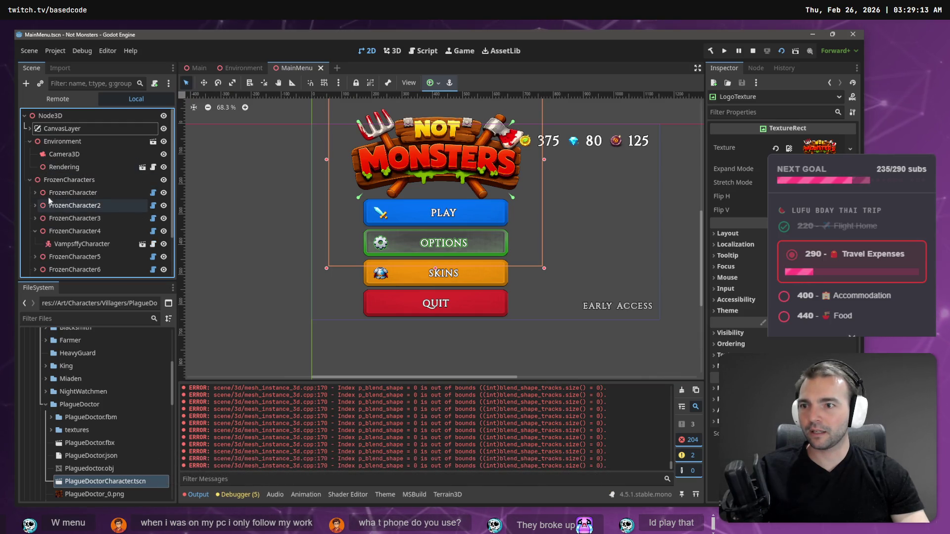
pyautogui.click(35, 230)
pyautogui.click(70, 245)
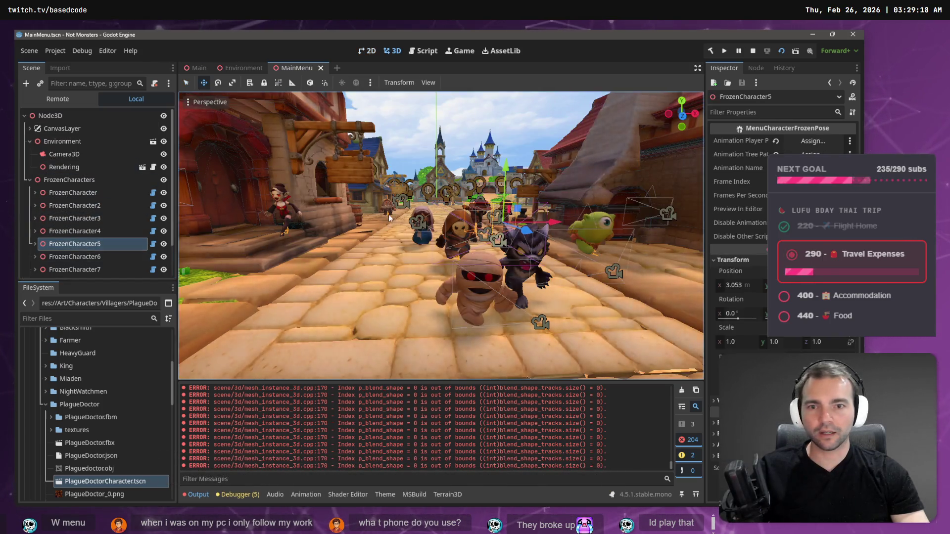
pyautogui.click(456, 238)
pyautogui.click(79, 247)
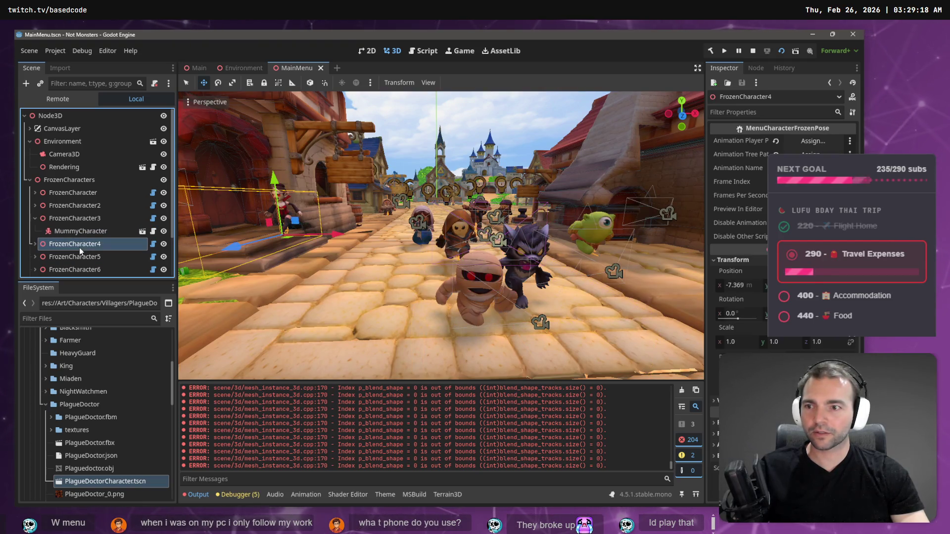
# Step down to FrozenCharacter7 and open its Night Watchmen character scene
pyautogui.press('Down')
pyautogui.press('Down')
pyautogui.press('Down')
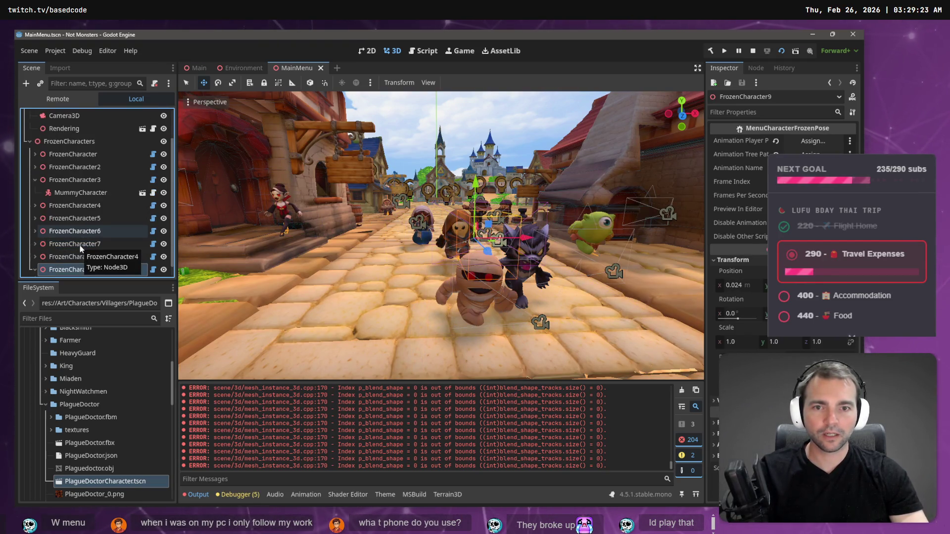
pyautogui.scroll(-1, 79, 244)
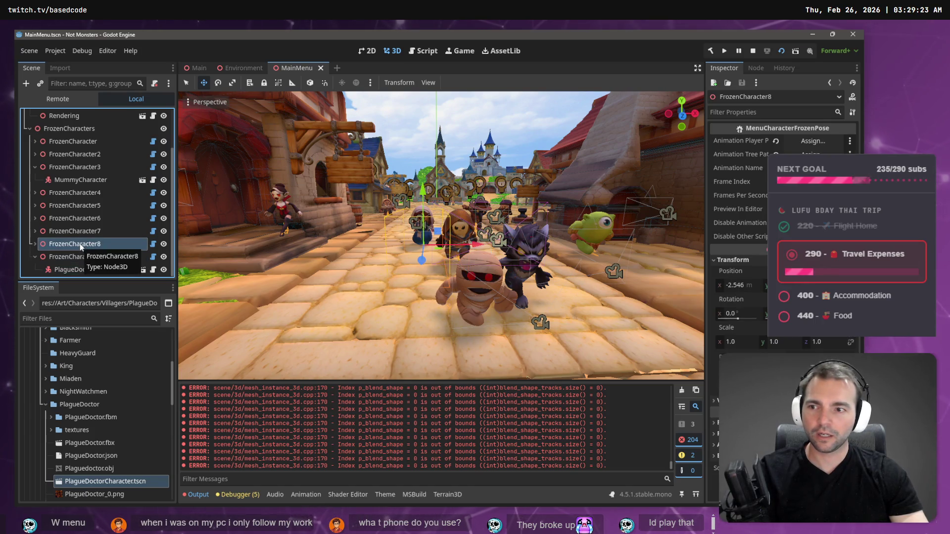
pyautogui.scroll(1, 79, 243)
pyautogui.press('Up')
pyautogui.press('Up')
pyautogui.press('Up')
pyautogui.press('Down')
pyautogui.press('Down')
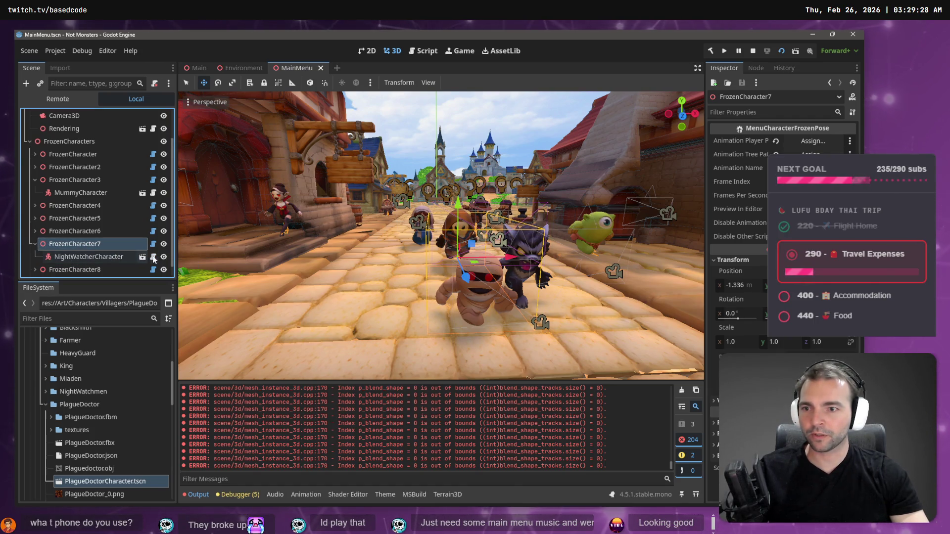
pyautogui.click(144, 257)
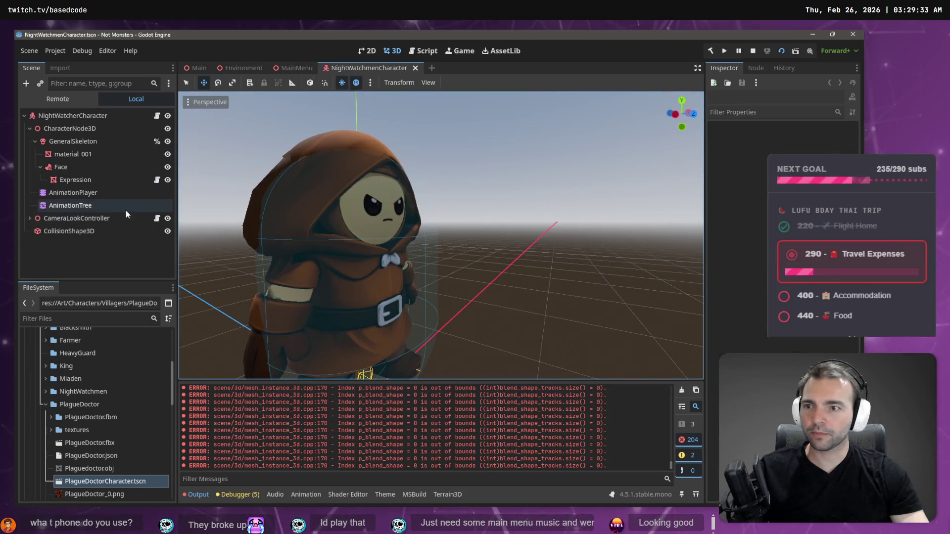
# Nudge the night watchman's Expression node slightly right, save, and run the MainMenu scene
pyautogui.click(86, 181)
pyautogui.moveTo(377, 210); pyautogui.dragTo(381, 207)
pyautogui.hotkey('ctrl', 's')
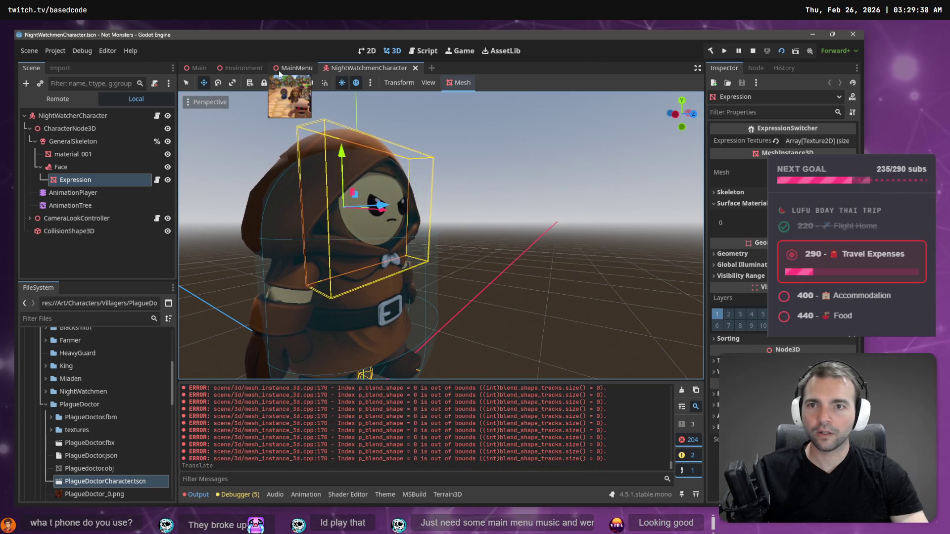
pyautogui.click(284, 70)
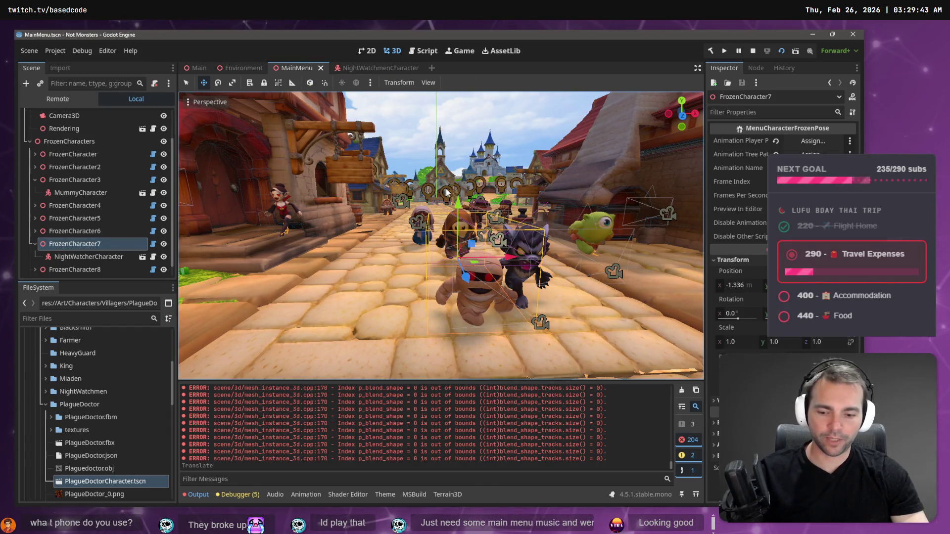
pyautogui.press('F5')
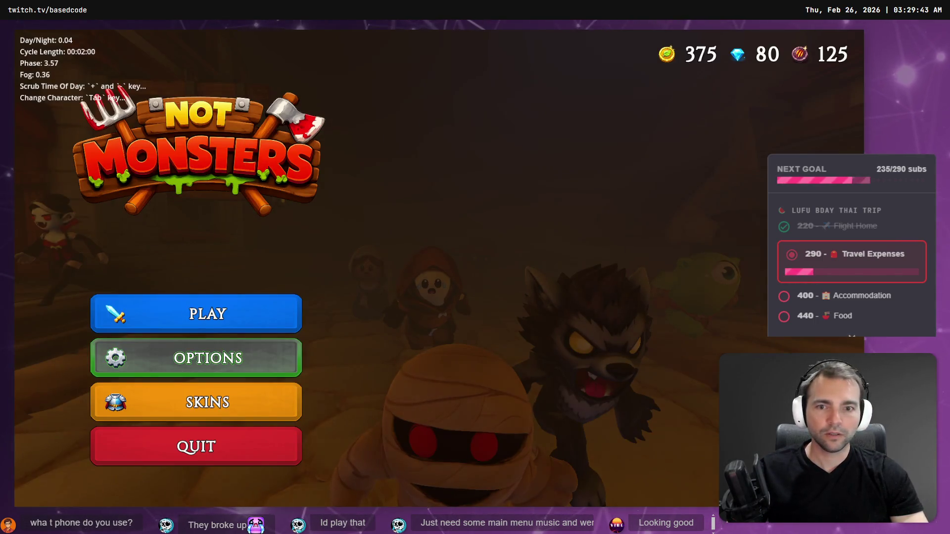
# Scrub the running menu to daylight (time near 0.96), then leave the game
pyautogui.press('+')
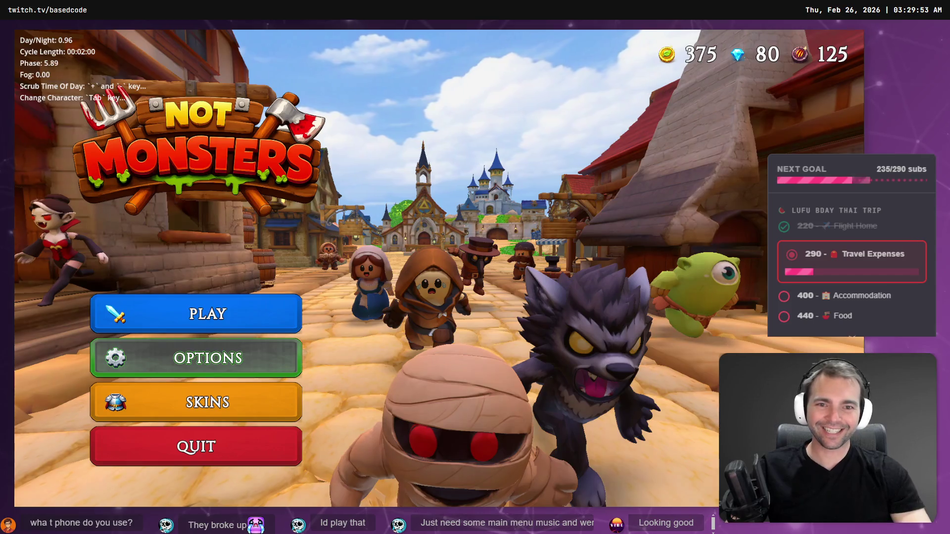
pyautogui.hotkey('alt', 'Tab')
pyautogui.hotkey('alt', 'Tab')
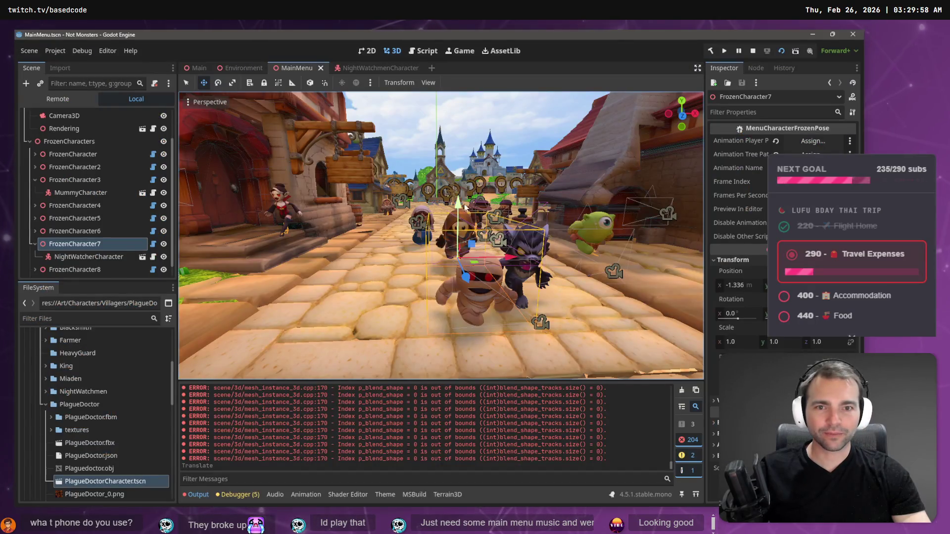
# Inspect the menu camera, Environment and Night Watcher nodes, stepping up to the scene root
pyautogui.click(479, 208)
pyautogui.moveTo(492, 214); pyautogui.dragTo(471, 203)
pyautogui.click(466, 203)
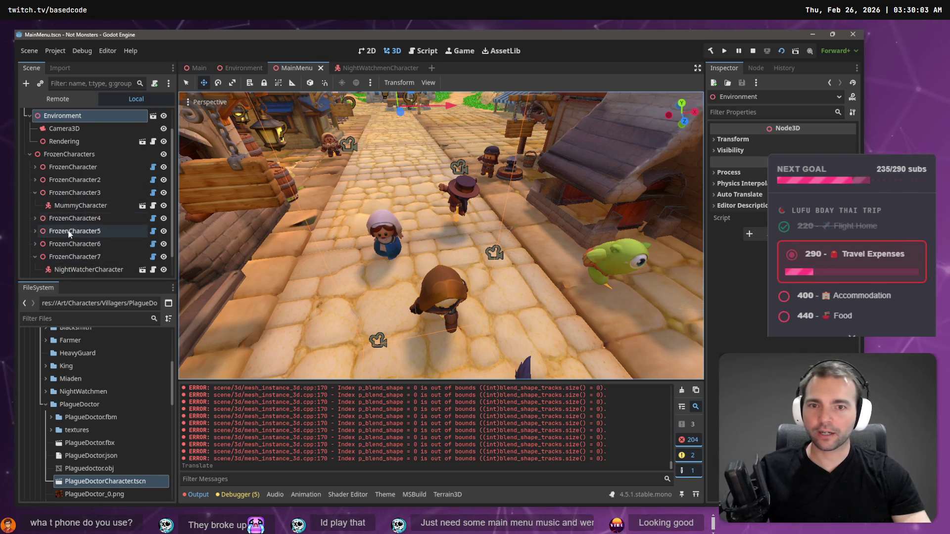
pyautogui.click(75, 270)
pyautogui.press('Up')
pyautogui.press('Up')
pyautogui.press('Up')
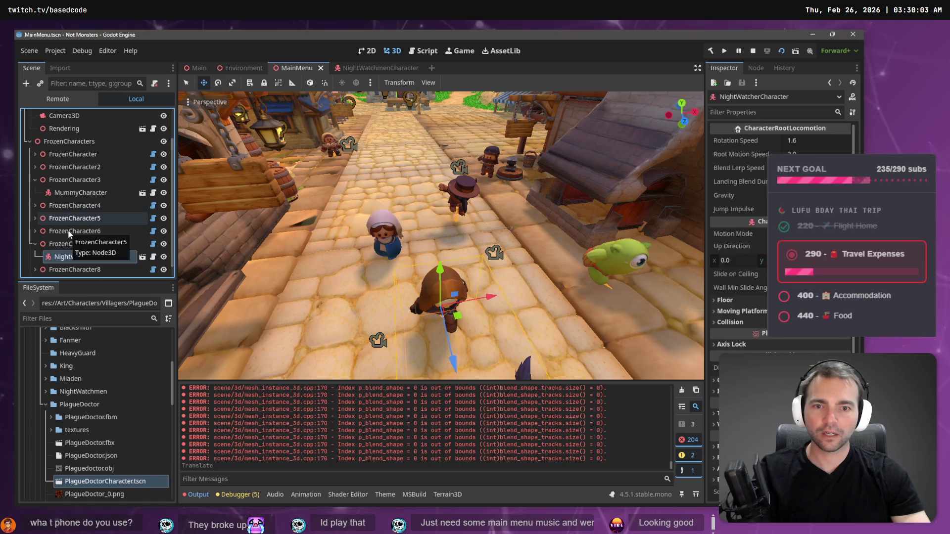
pyautogui.press('Up')
pyautogui.press('Up')
pyautogui.press('Up')
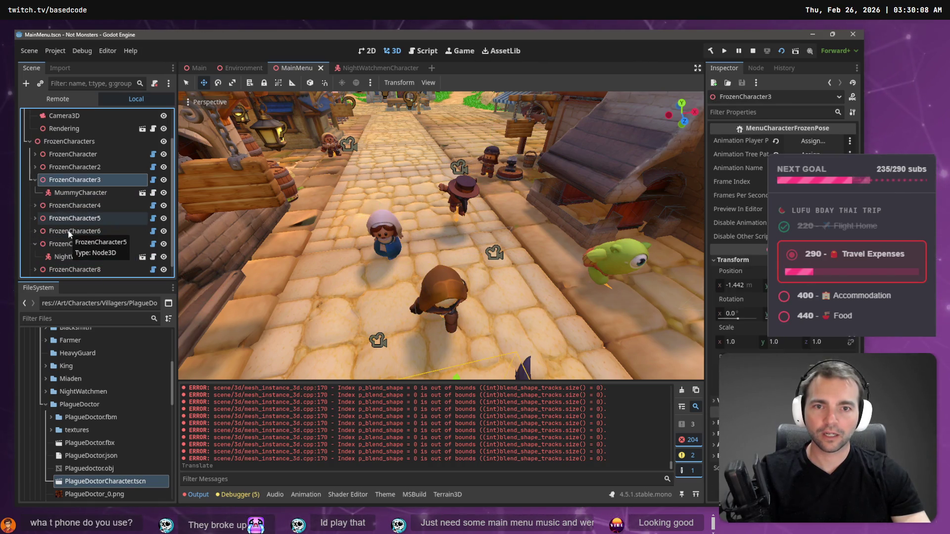
pyautogui.press('Up')
pyautogui.press('Up')
pyautogui.press('Up')
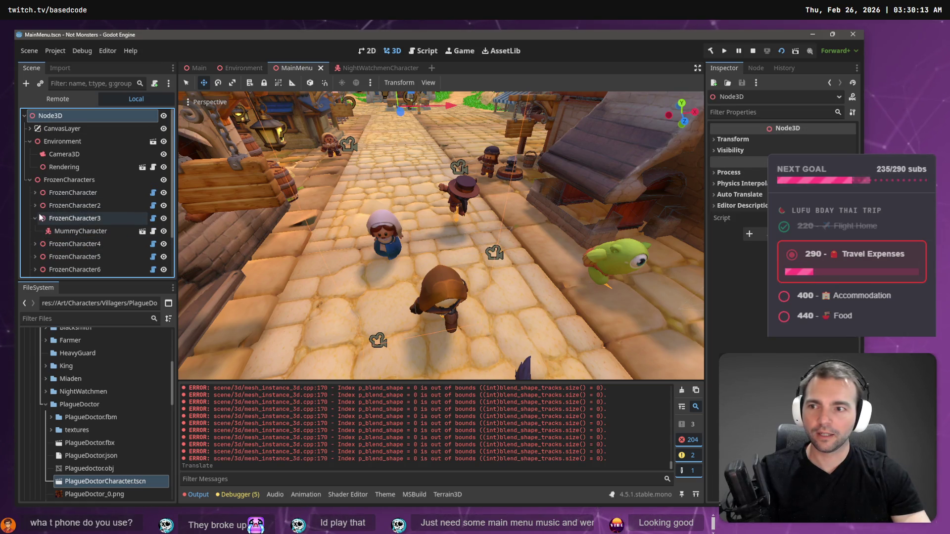
# Browse the frozen characters: the first, the blacksmith, FrozenCharacter6's shepherd and FrozenCharacter8's maiden
pyautogui.click(99, 195)
pyautogui.press('Down')
pyautogui.press('Down')
pyautogui.press('Down')
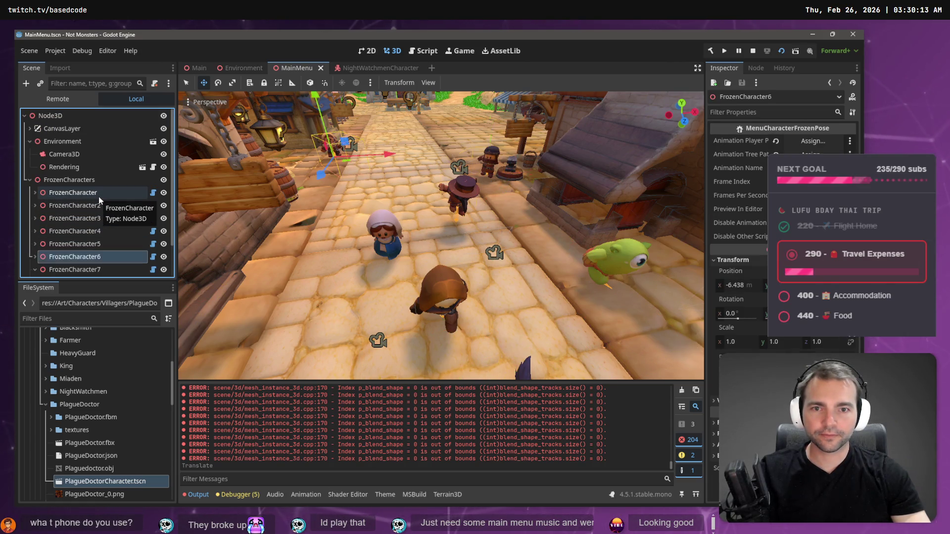
pyautogui.click(472, 193)
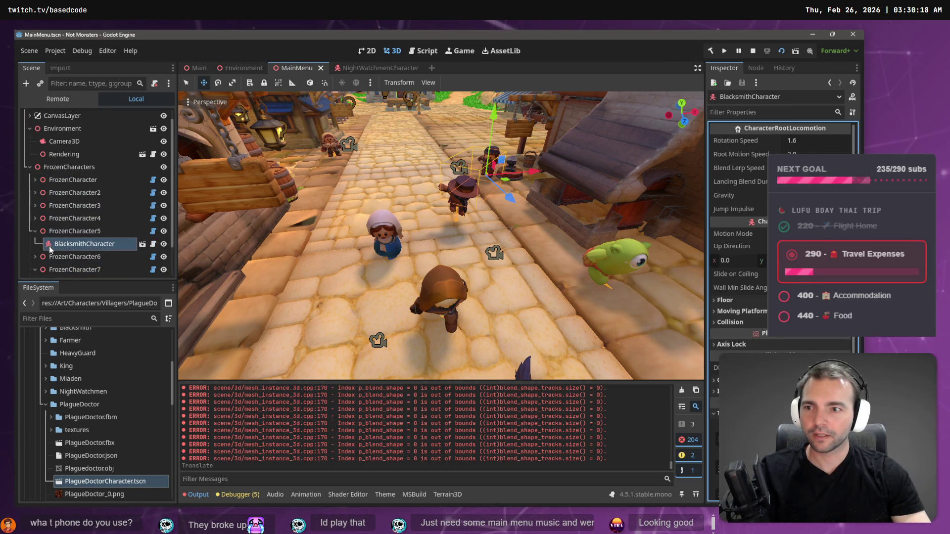
pyautogui.press('Down')
pyautogui.press('Right')
pyautogui.scroll(-2, 105, 266)
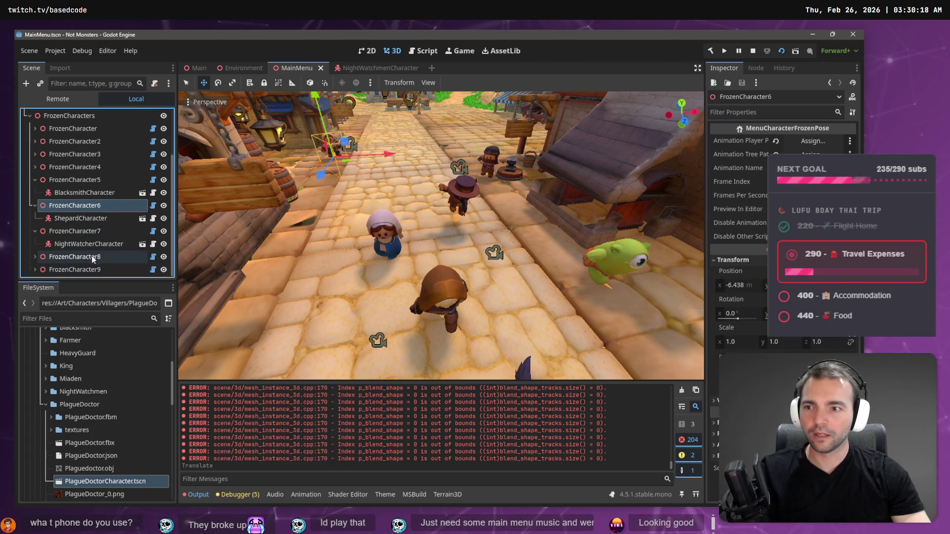
pyautogui.click(90, 258)
pyautogui.scroll(-1, 105, 256)
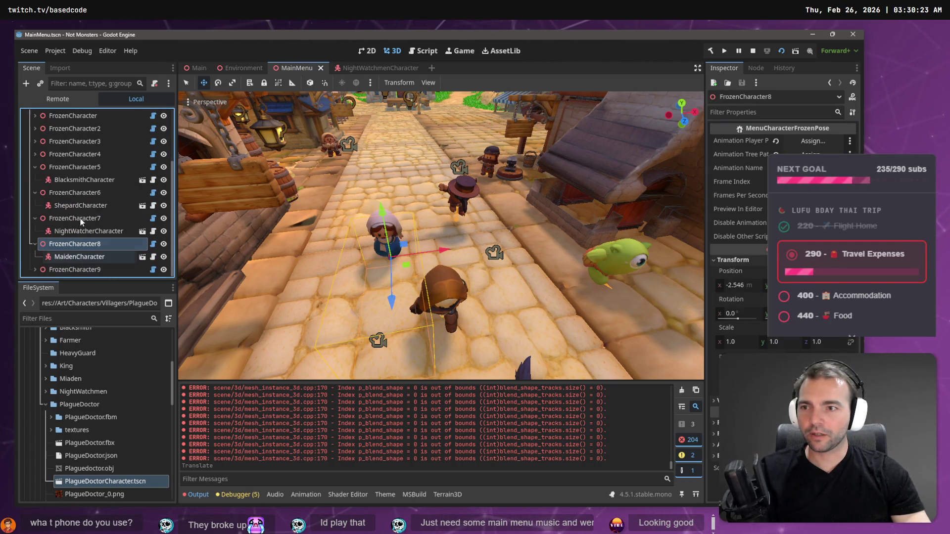
# Check FrozenCharacter4 and 3, then select FrozenCharacter9 with the plague doctor to reposition it
pyautogui.click(87, 154)
pyautogui.click(80, 142)
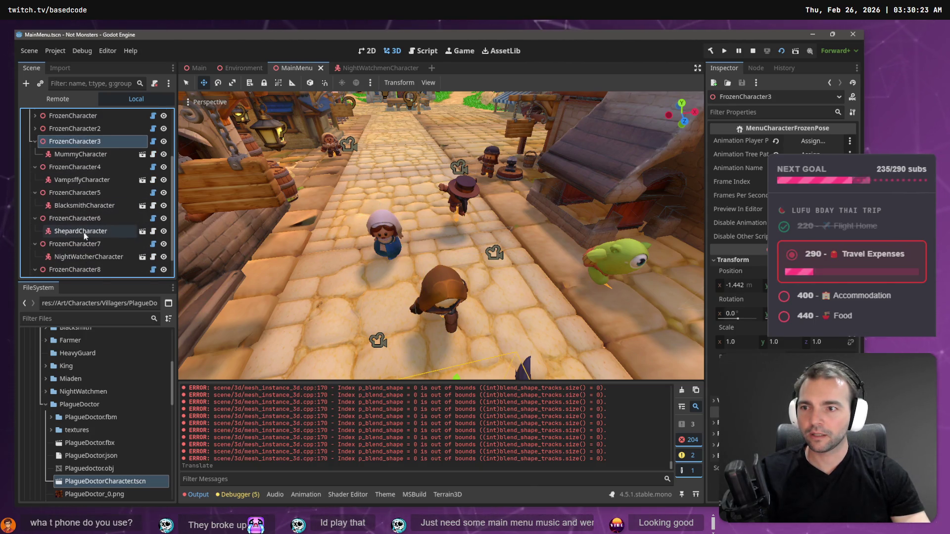
pyautogui.scroll(-2, 84, 247)
pyautogui.click(83, 268)
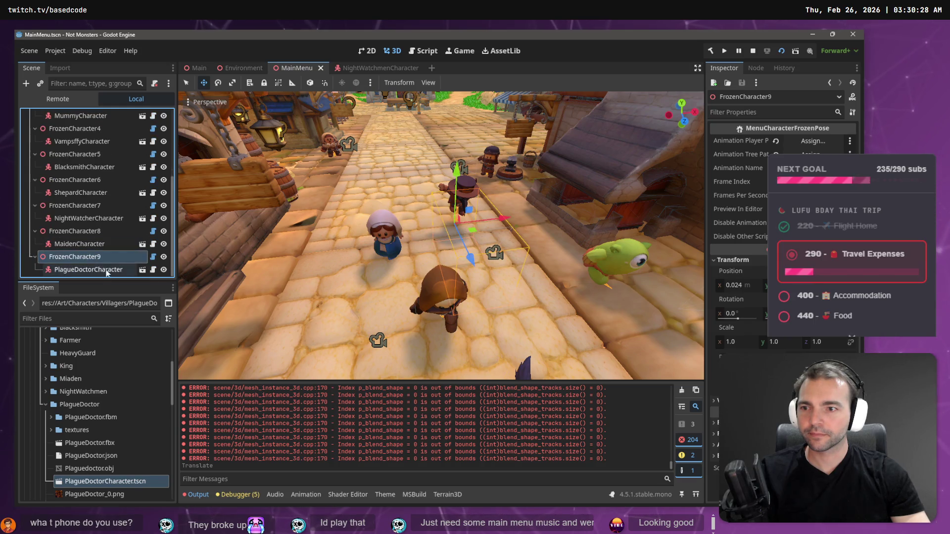
pyautogui.click(104, 270)
pyautogui.click(99, 258)
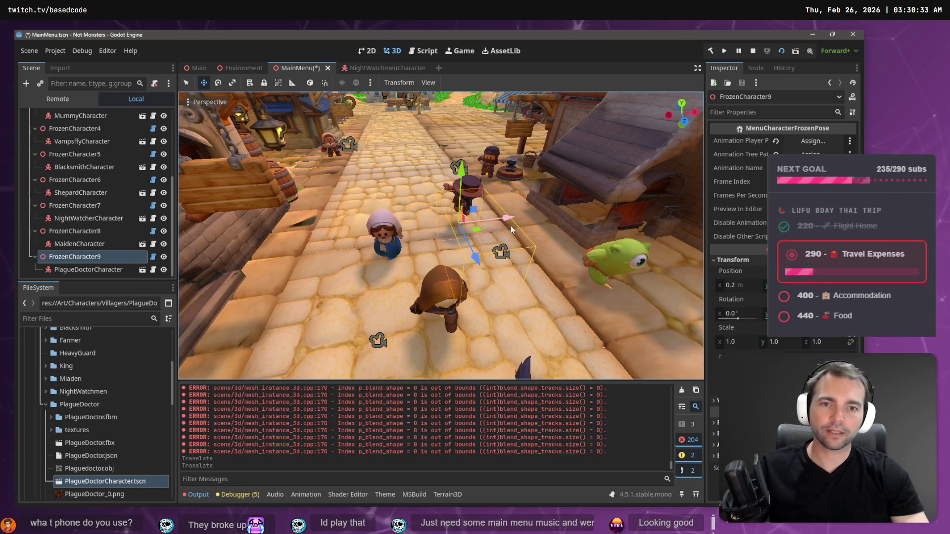
pyautogui.hotkey('alt', 'Tab')
pyautogui.hotkey('alt', 'Tab')
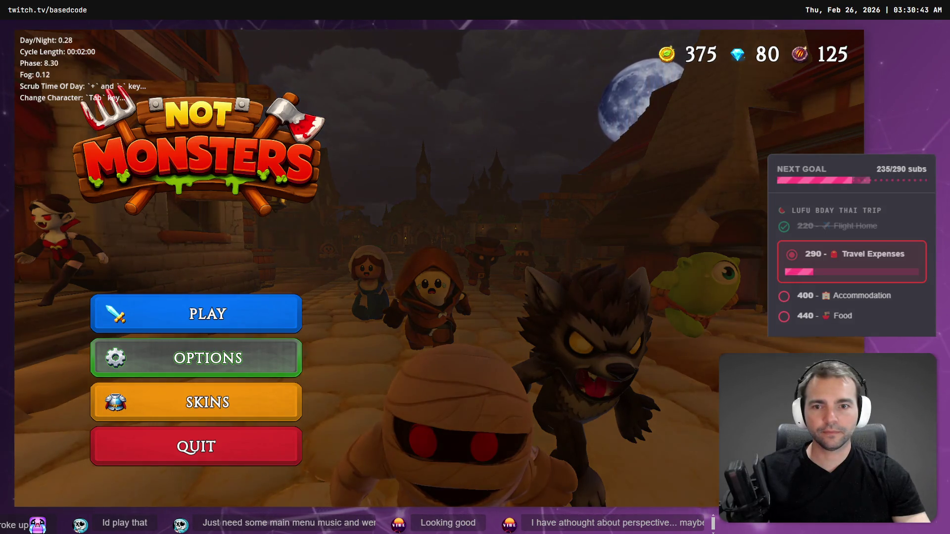
# Close the game, inspect the Night Watcher and FrozenCharacter8, and preview the menu again
pyautogui.hotkey('alt', 'F4')
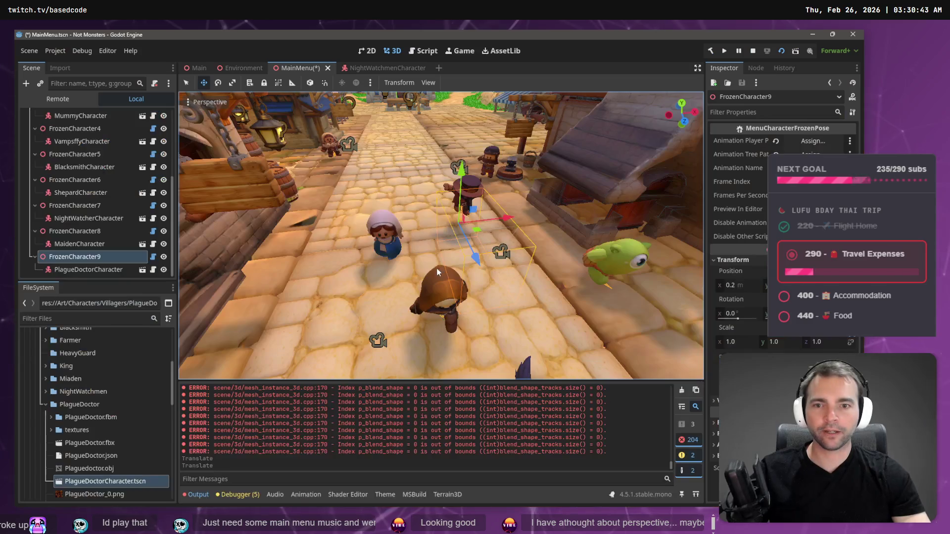
pyautogui.click(442, 261)
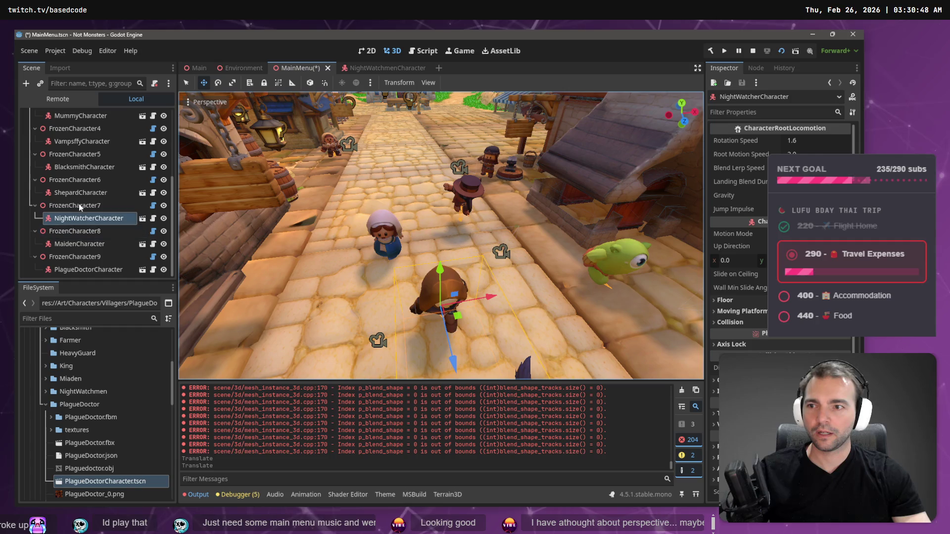
pyautogui.click(380, 236)
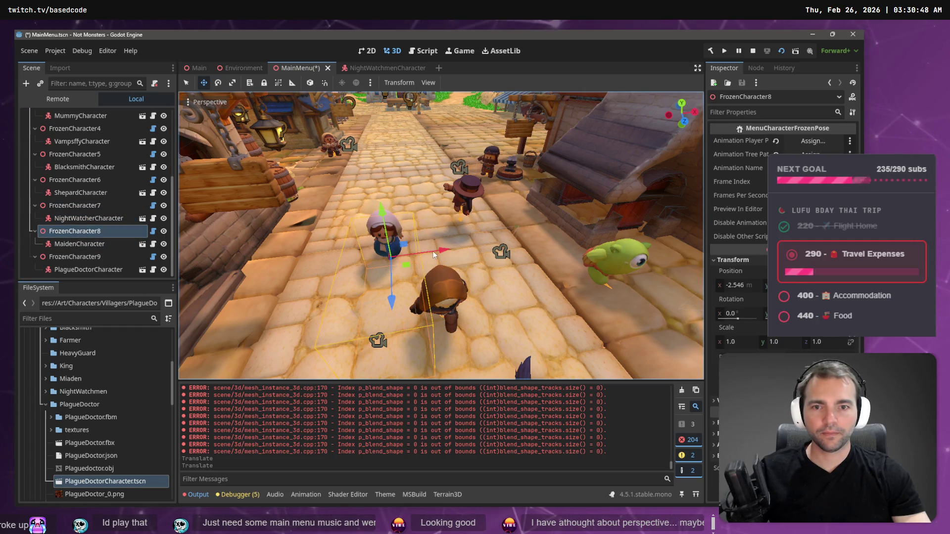
pyautogui.press('F5')
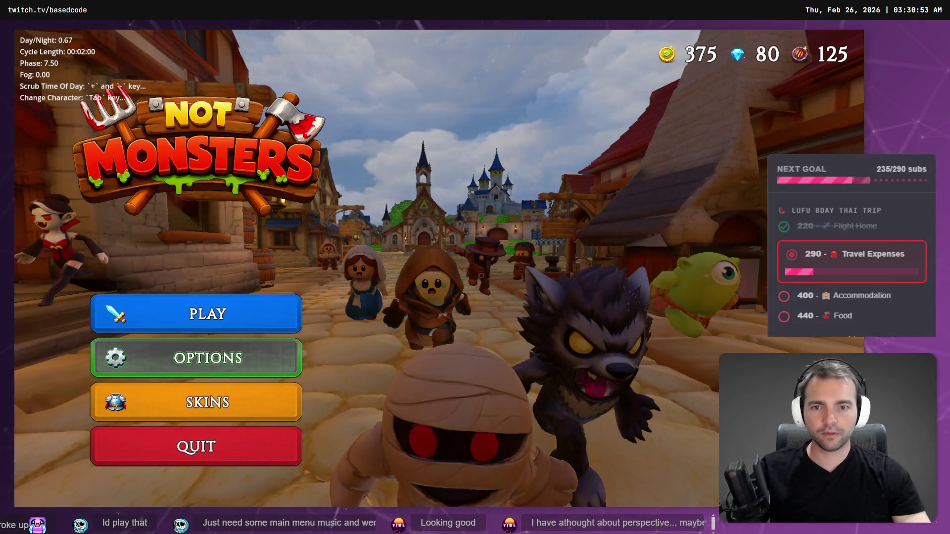
pyautogui.press('F8')
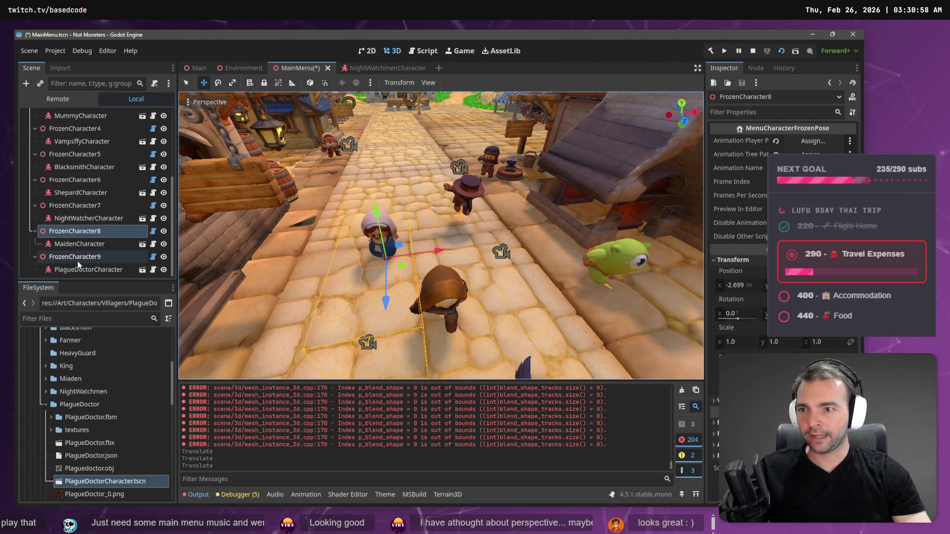
# Shift FrozenCharacter6's shepherd left to about X -6.695 and check it in the running game
pyautogui.click(75, 179)
pyautogui.moveTo(392, 156); pyautogui.dragTo(382, 159)
pyautogui.hotkey('alt', 'Tab')
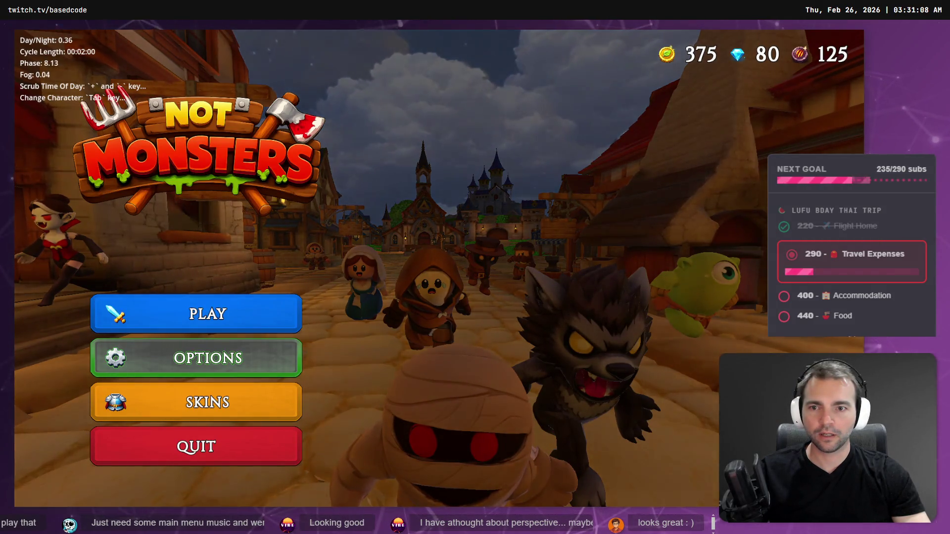
pyautogui.press('-')
pyautogui.press('-')
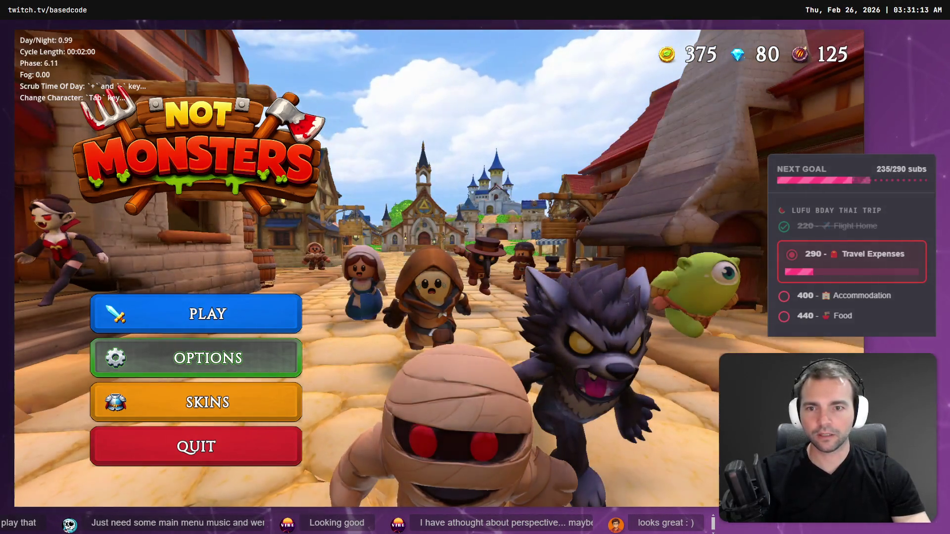
pyautogui.press('F8')
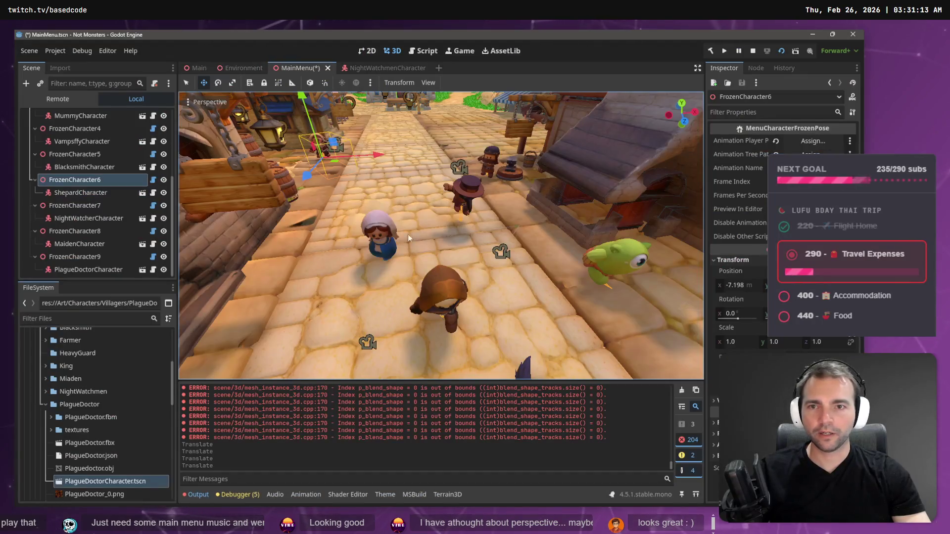
# Preview the main menu twice more, then select FrozenCharacter9
pyautogui.press('F5')
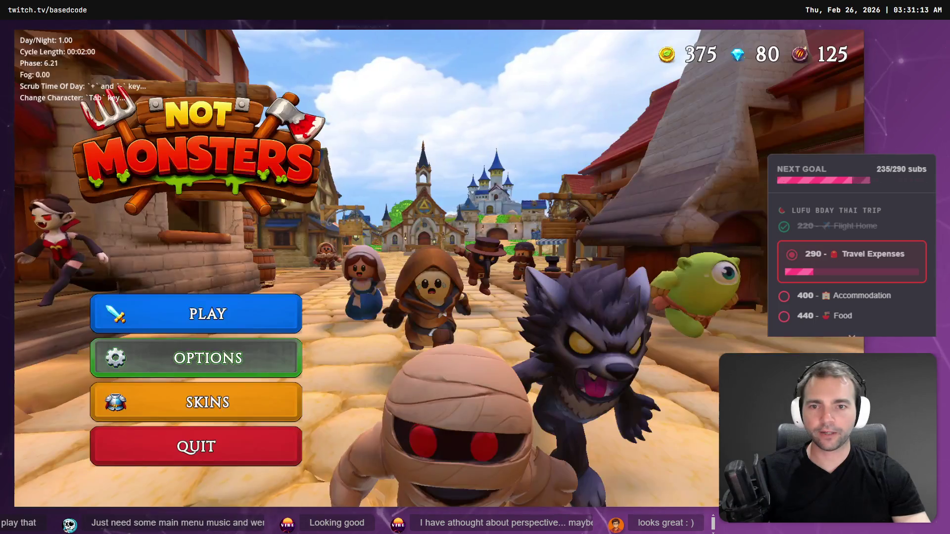
pyautogui.press('F8')
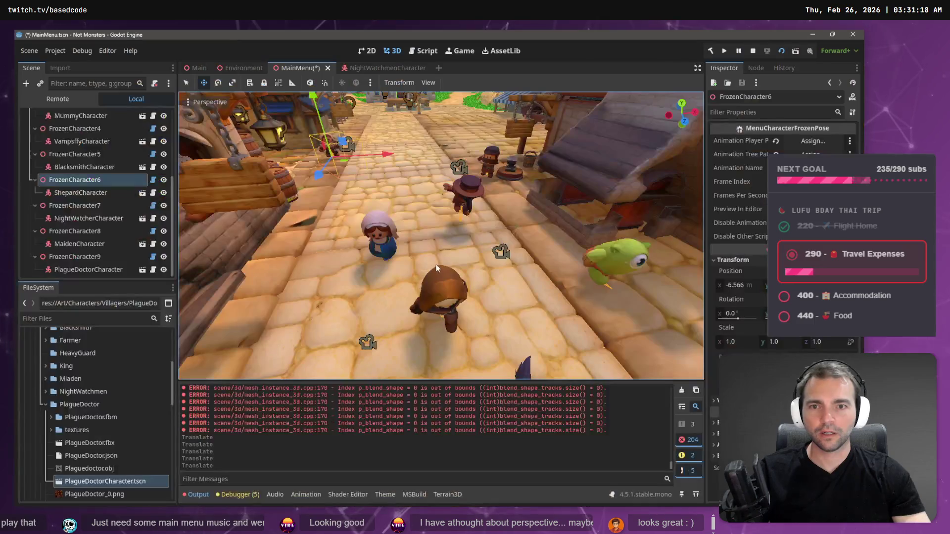
pyautogui.press('F5')
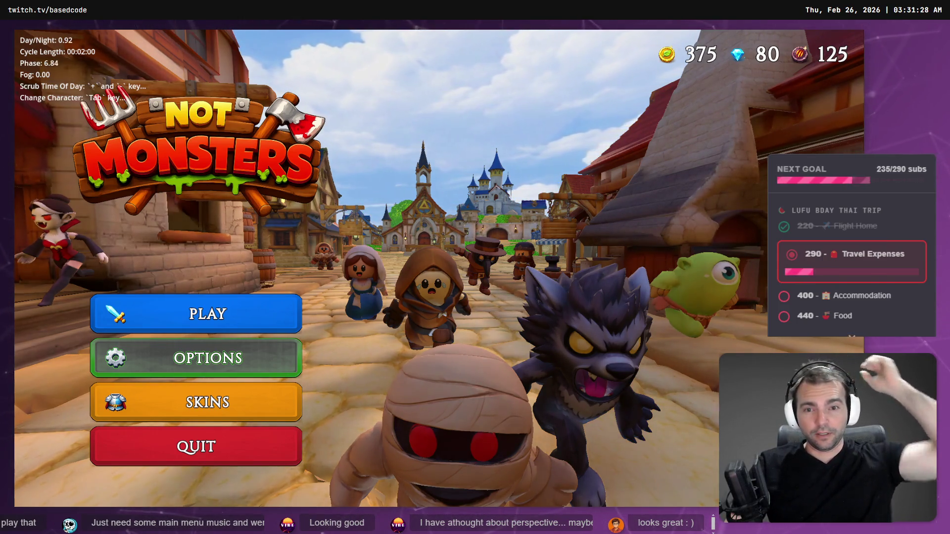
pyautogui.press('F8')
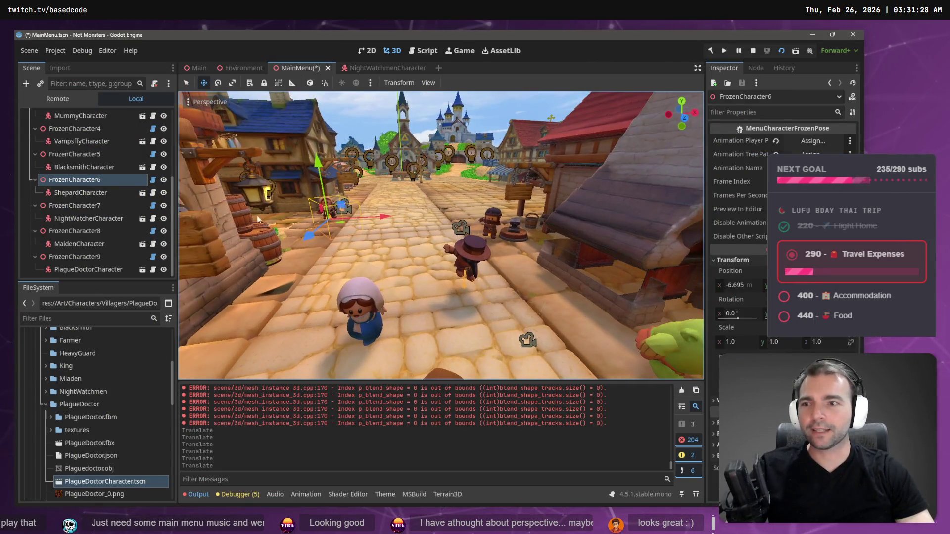
pyautogui.click(76, 257)
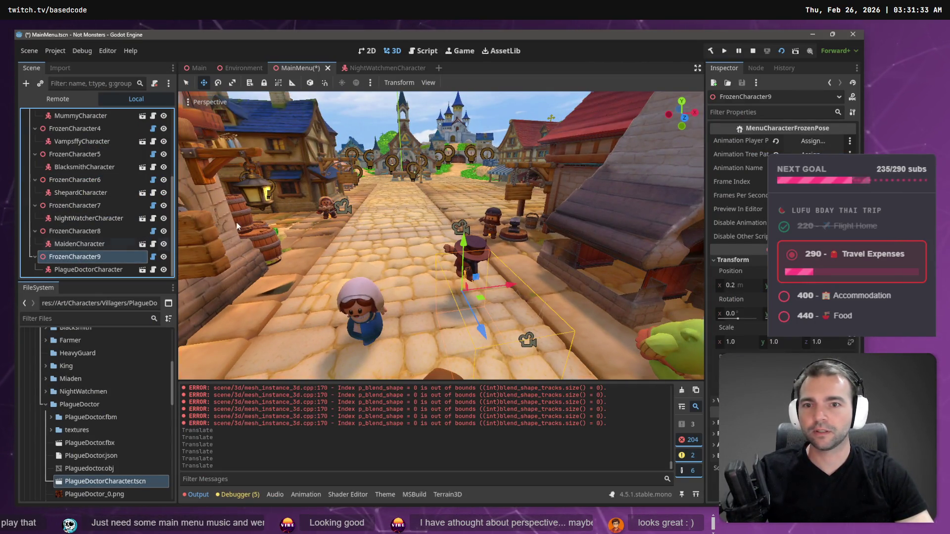
# Paste a copy of FrozenCharacter9 under FrozenCharacters as FrozenCharacter10 and frame it
pyautogui.click(34, 258)
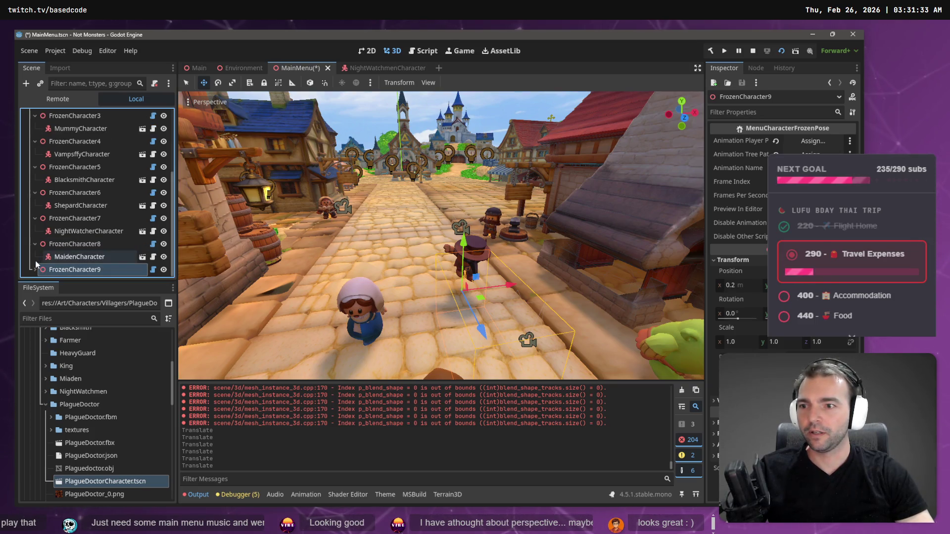
pyautogui.scroll(5, 40, 256)
pyautogui.click(42, 180)
pyautogui.hotkey('ctrl', 'v')
pyautogui.moveTo(460, 258); pyautogui.dragTo(403, 179)
pyautogui.press('f')
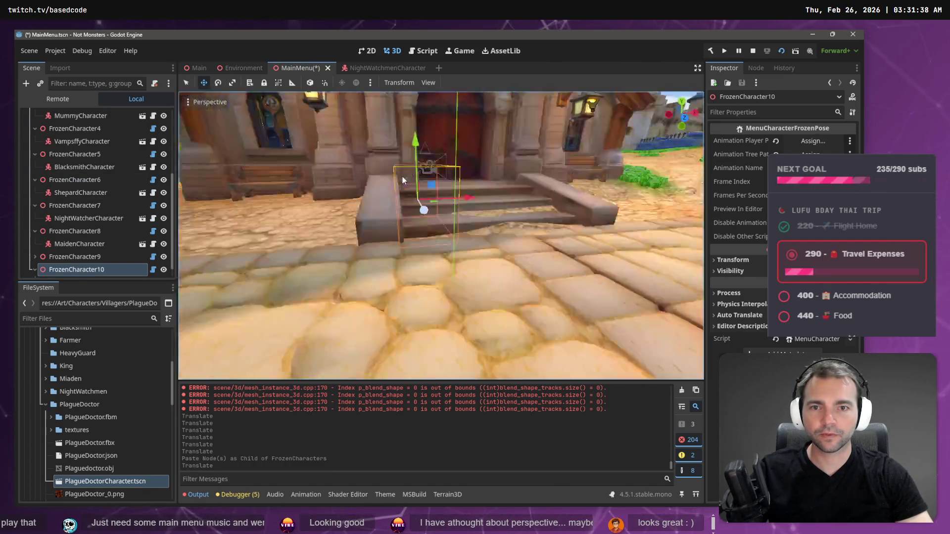
pyautogui.scroll(-6, 426, 201)
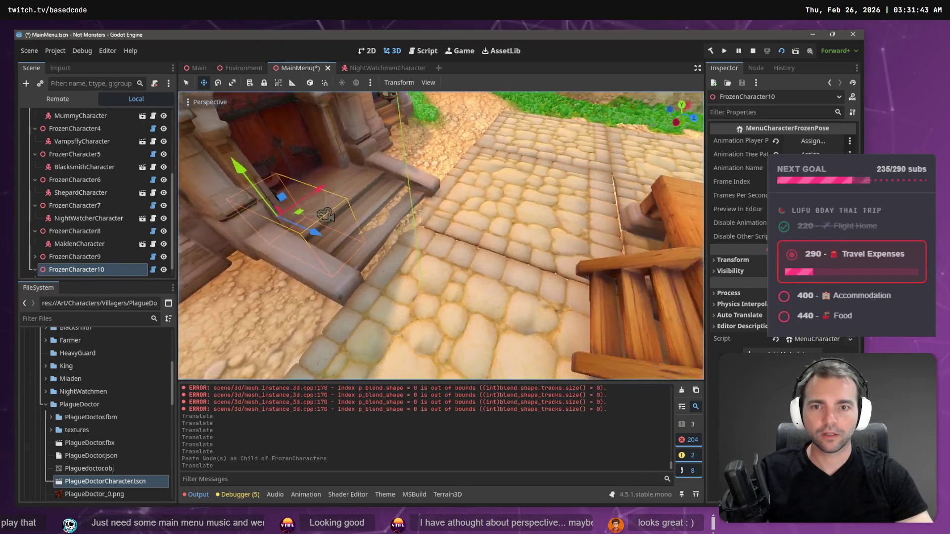
# Move FrozenCharacter10 along Z toward the crate and lift it onto the gallows platform
pyautogui.press('g')
pyautogui.press('z')
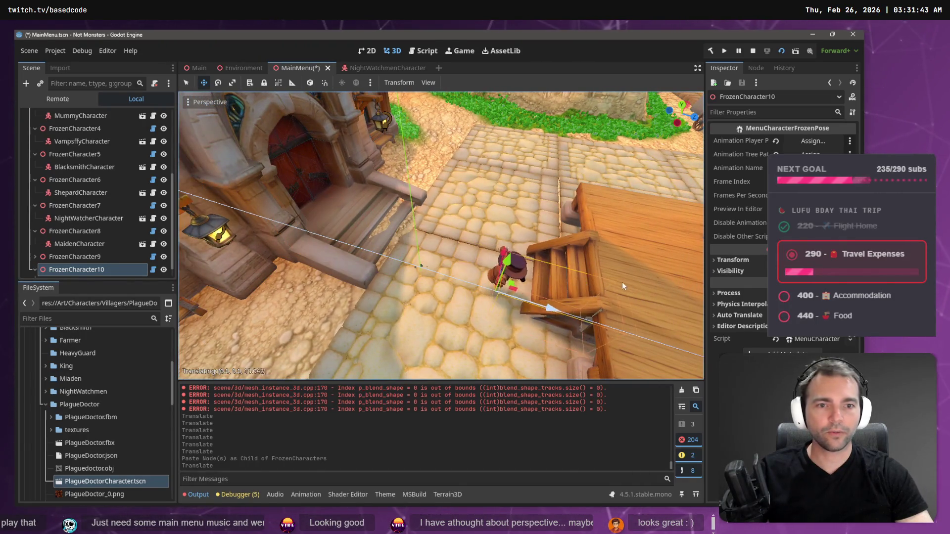
pyautogui.press('Return')
pyautogui.press('f')
pyautogui.scroll(-5, 423, 274)
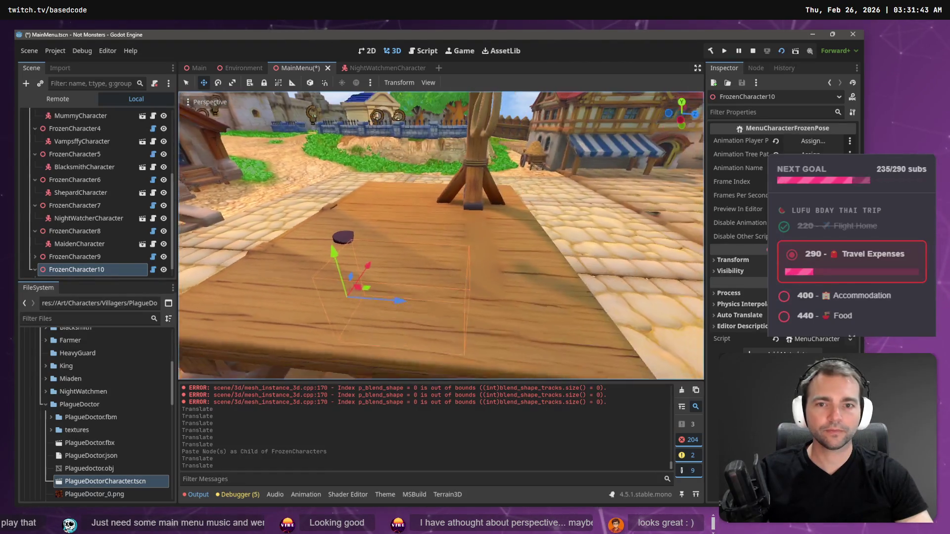
pyautogui.moveTo(341, 246); pyautogui.dragTo(340, 200)
# Slide FrozenCharacter10 along Z to its spot on the gallows platform
pyautogui.moveTo(529, 245); pyautogui.dragTo(528, 245)
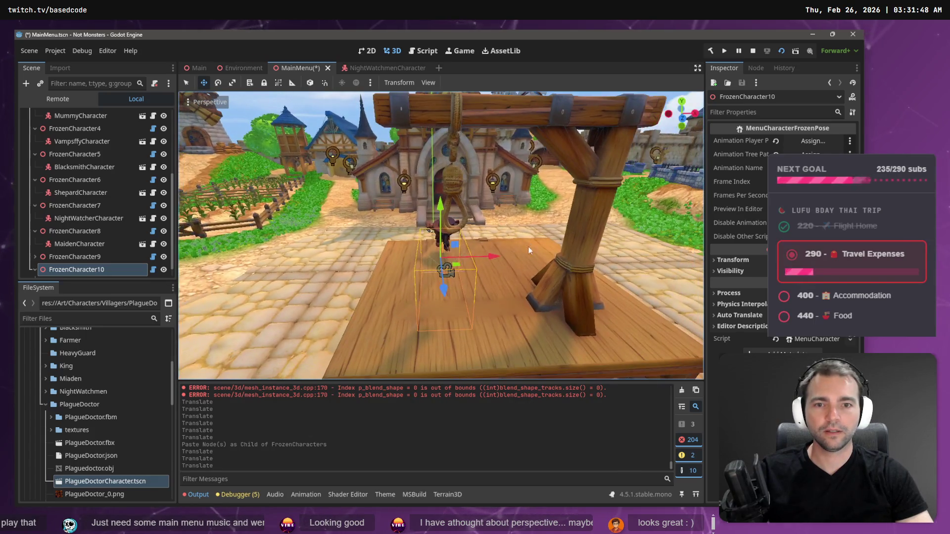
pyautogui.press('g')
pyautogui.press('z')
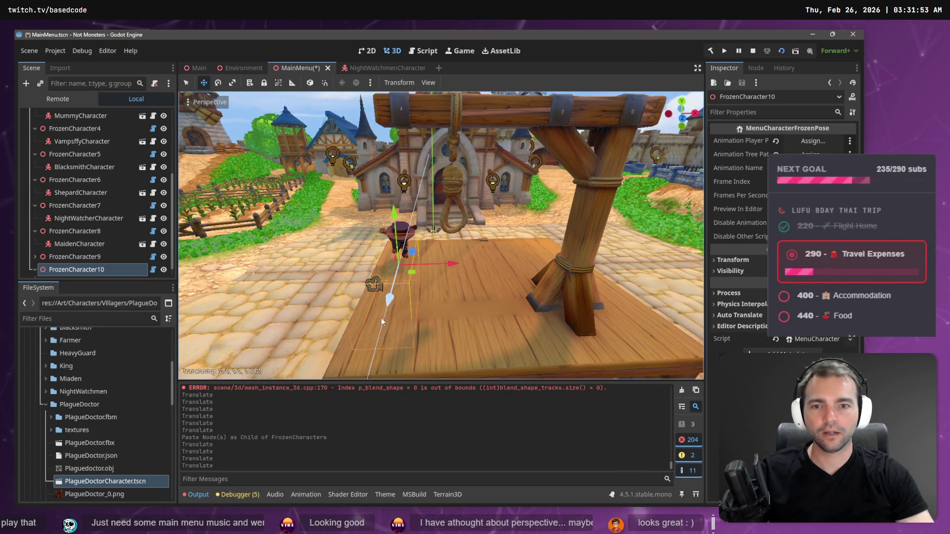
pyautogui.press('Return')
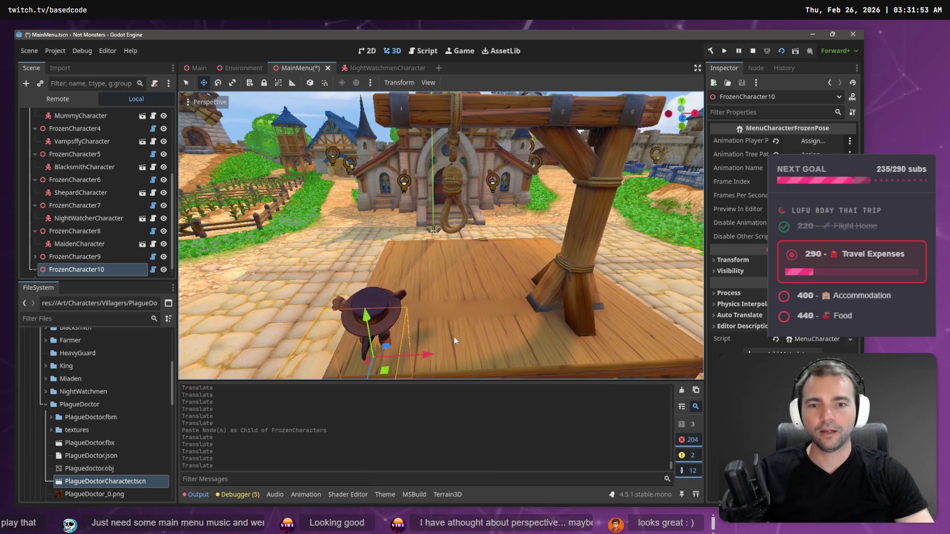
pyautogui.scroll(-2, 441, 235)
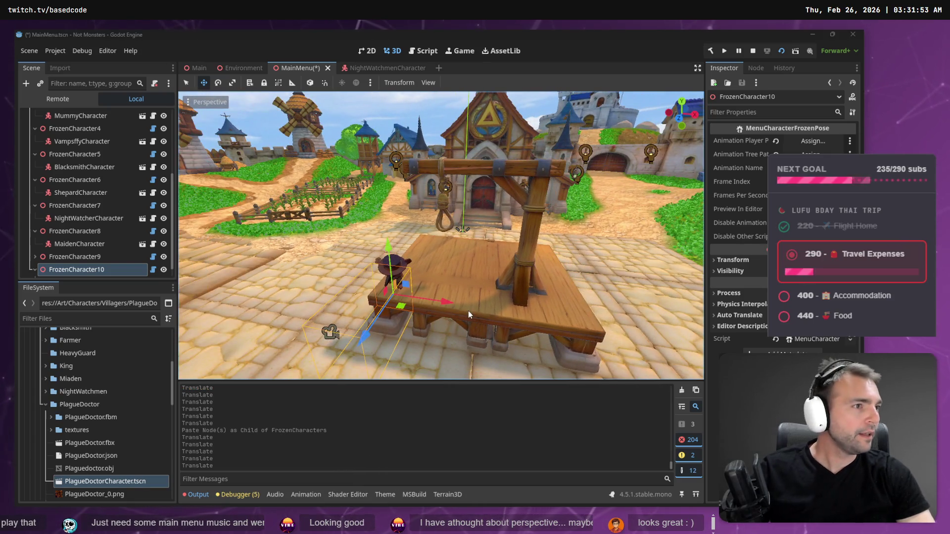
pyautogui.hotkey('alt', 'Tab')
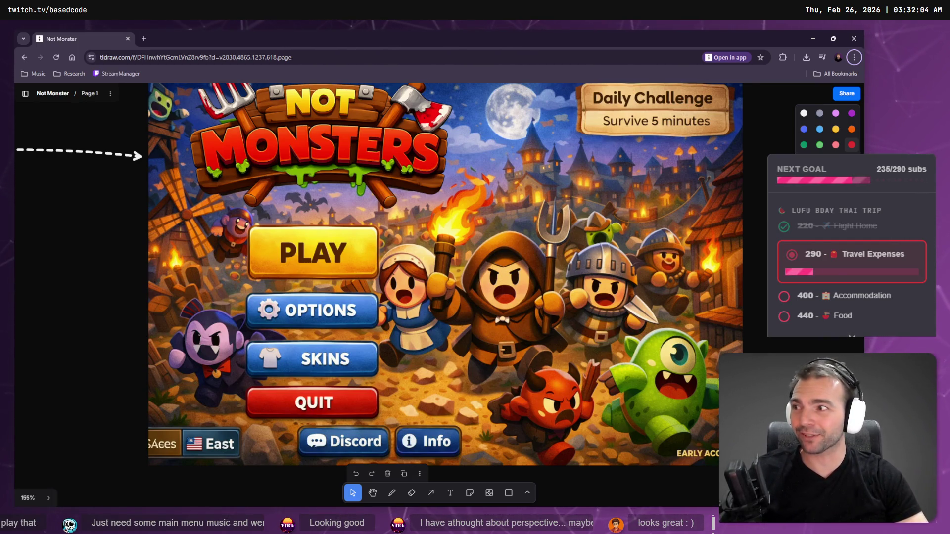
# Zoom around the tldraw board to view the 'Bring out your Dead' mockup with the crowned king
pyautogui.scroll(-10, 433, 275)
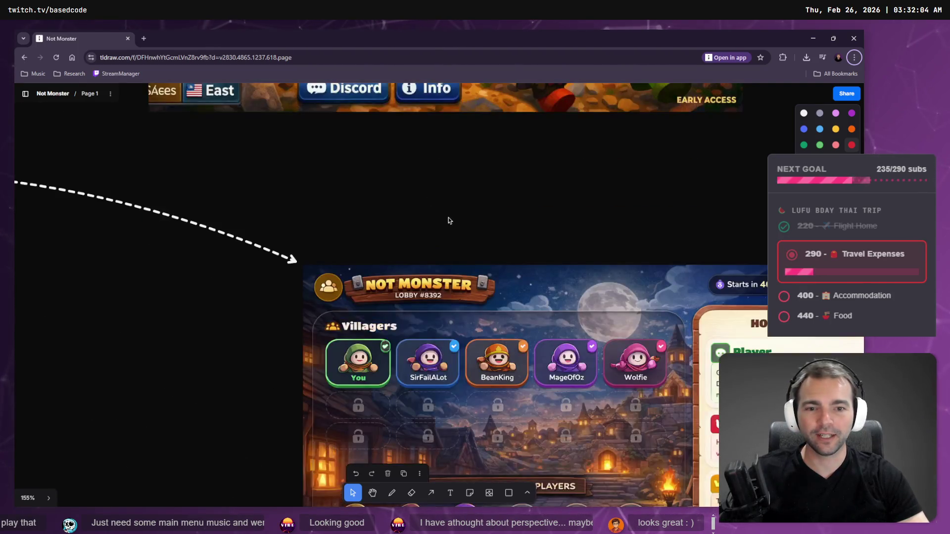
pyautogui.scroll(-10, 434, 275)
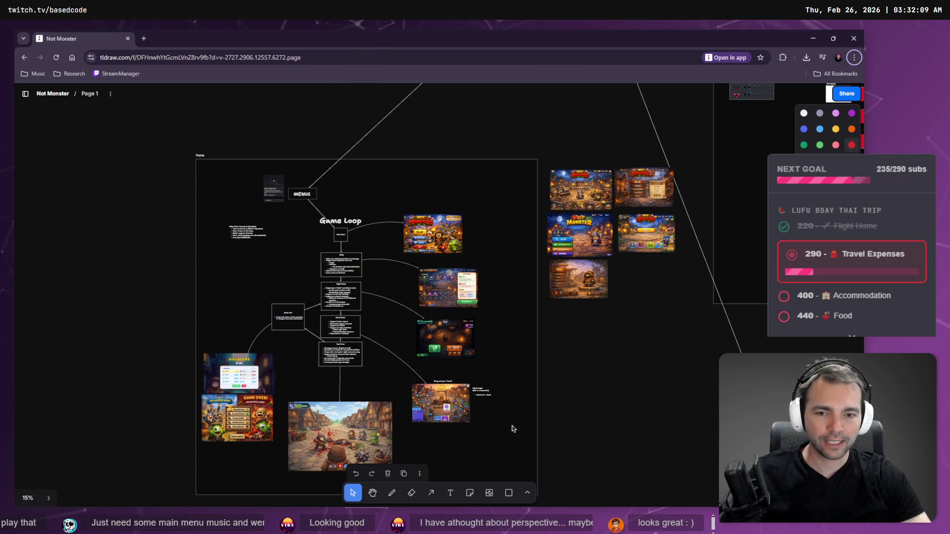
pyautogui.scroll(10, 431, 337)
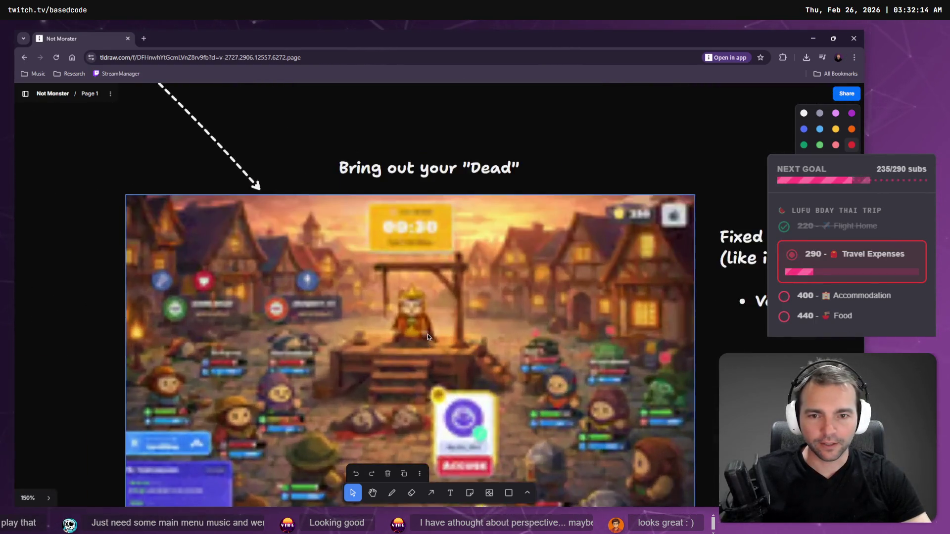
pyautogui.scroll(3, 429, 336)
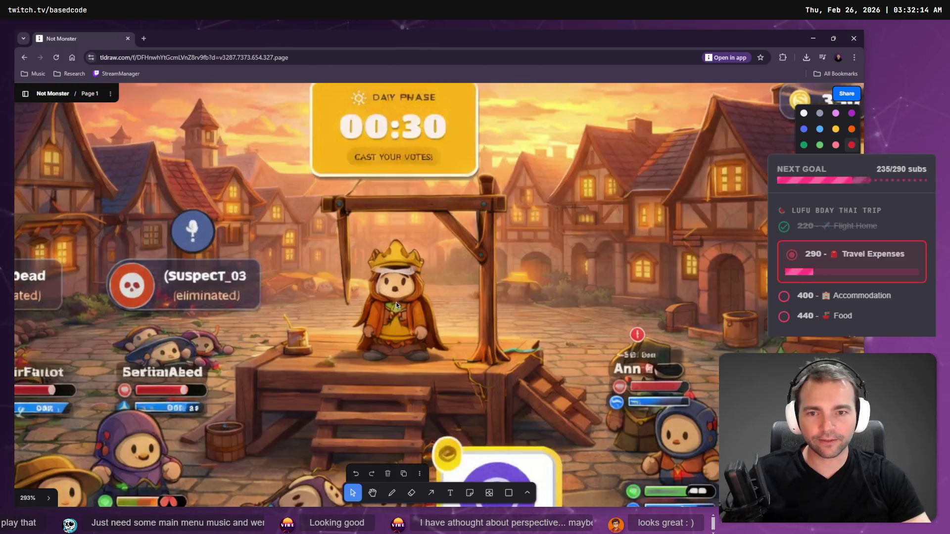
pyautogui.hotkey('alt', 'Tab')
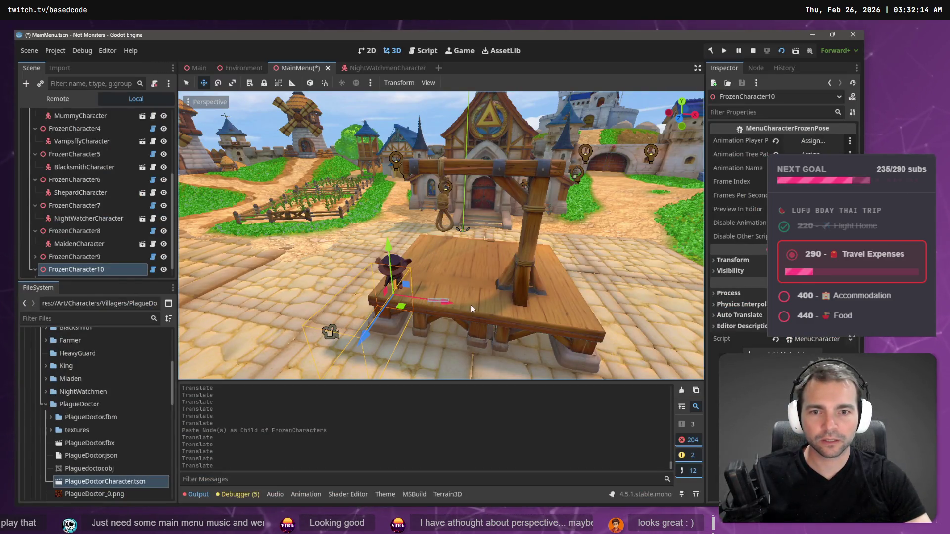
# Add KingCharacter.tscn from the King asset folder as a child of FrozenCharacter10
pyautogui.moveTo(482, 305); pyautogui.dragTo(524, 311)
pyautogui.click(82, 269)
pyautogui.moveTo(105, 481); pyautogui.dragTo(75, 271)
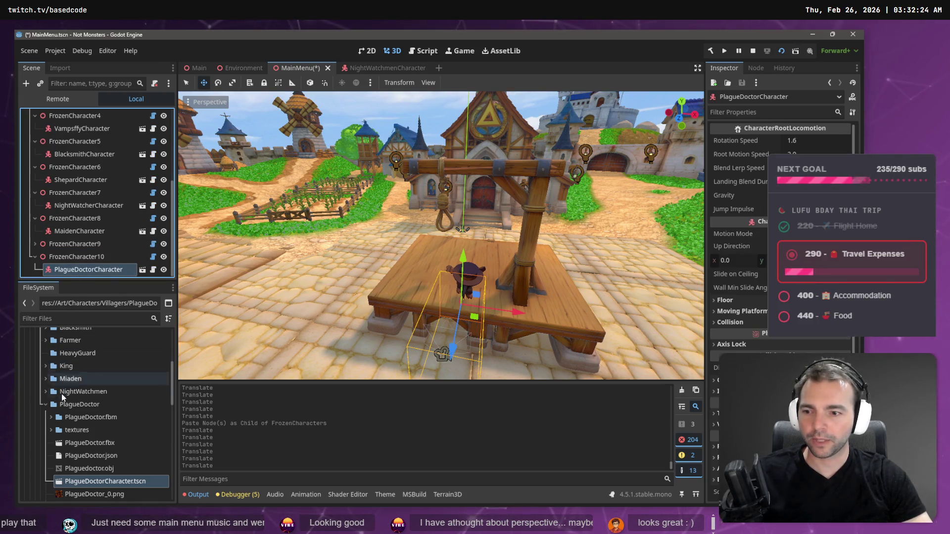
pyautogui.click(45, 404)
pyautogui.click(45, 366)
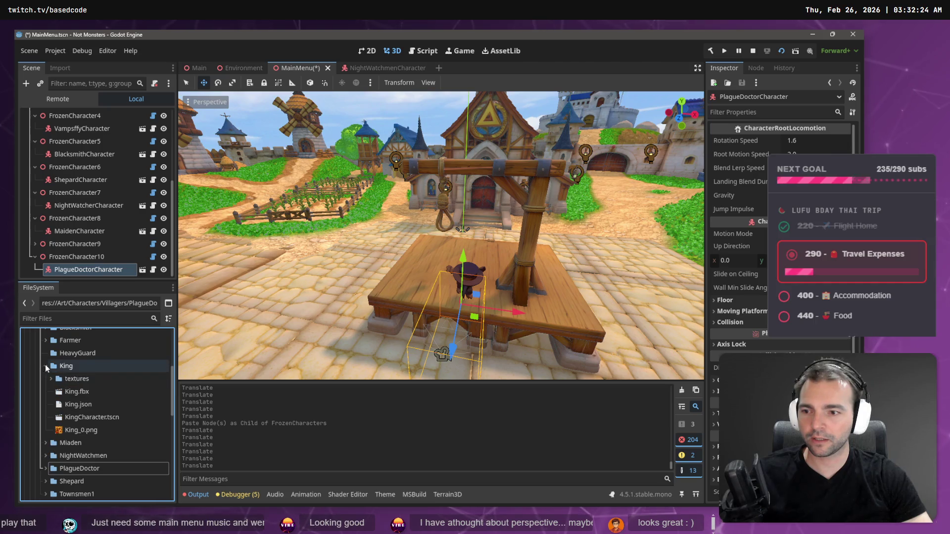
pyautogui.moveTo(92, 417); pyautogui.dragTo(79, 260)
# Delete PlagueDoctorCharacter, raise the king slightly on Y, and save the MainMenu scene
pyautogui.click(82, 258)
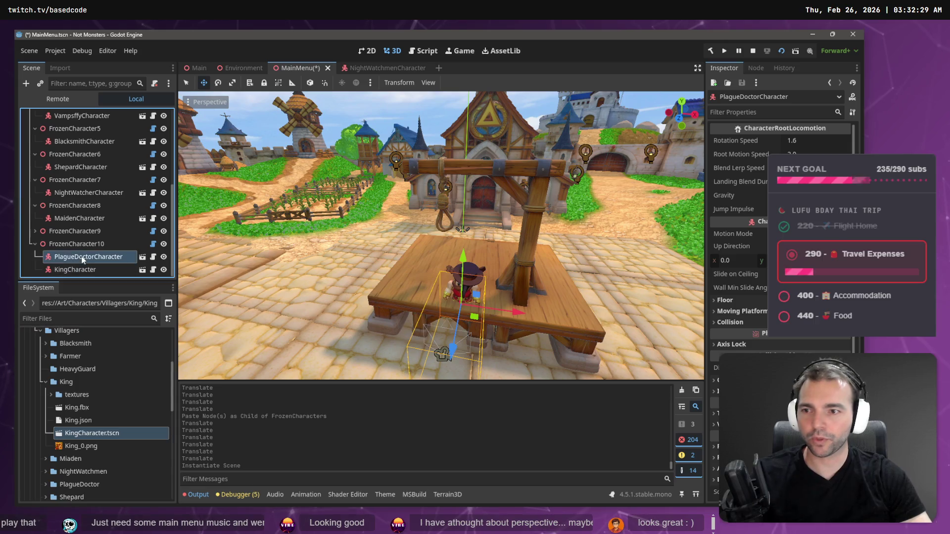
pyautogui.press('Delete')
pyautogui.click(431, 279)
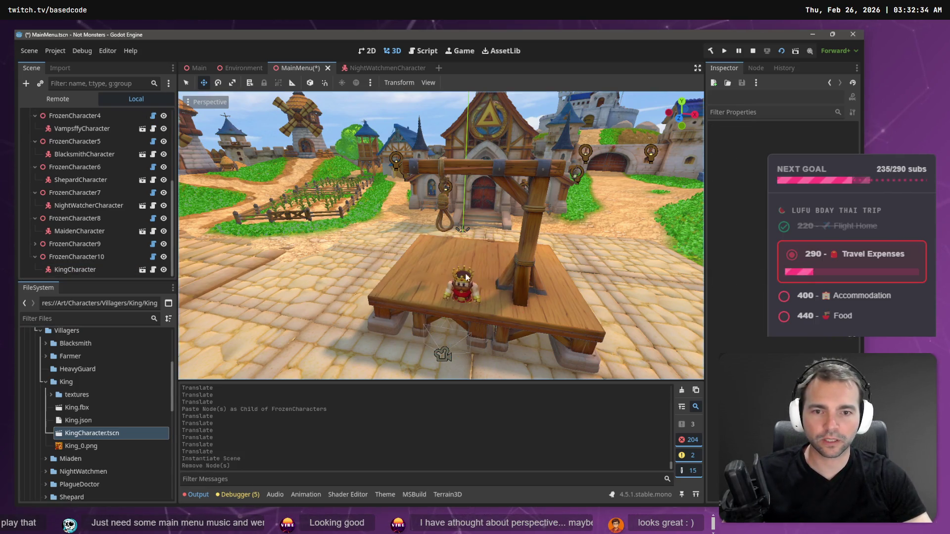
pyautogui.click(75, 269)
pyautogui.moveTo(462, 255); pyautogui.dragTo(465, 99)
pyautogui.hotkey('ctrl', 's')
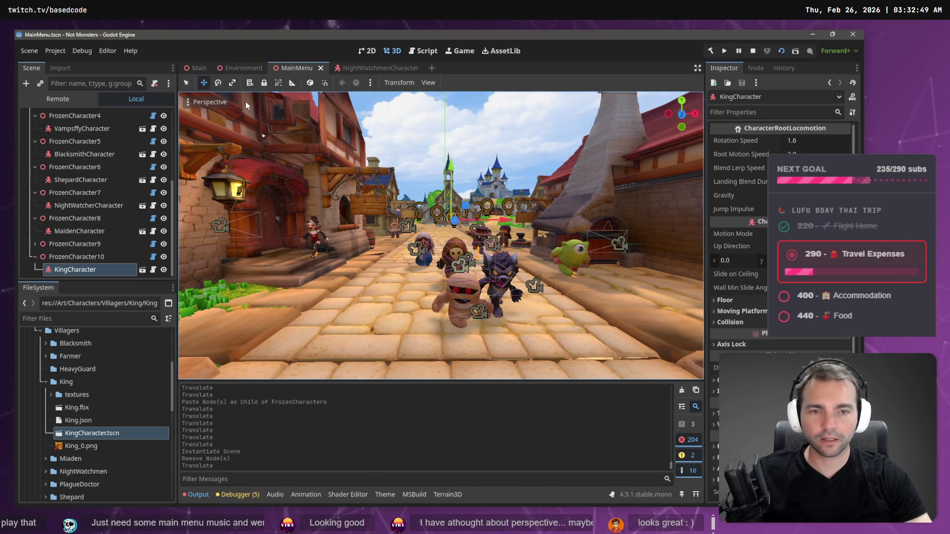
# Run the game, compare the menu with the tldraw mockup, stop it, and open the Main scene
pyautogui.press('F5')
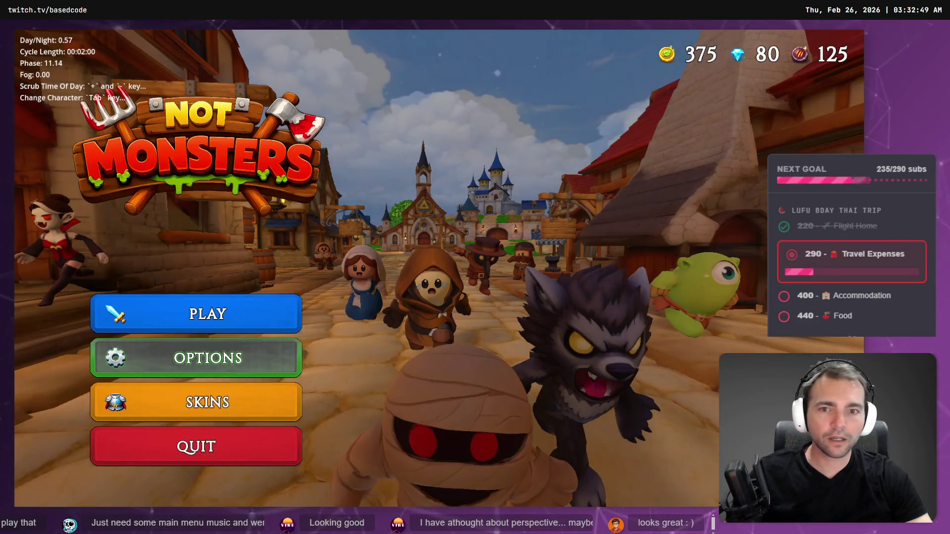
pyautogui.hotkey('alt', 'Tab')
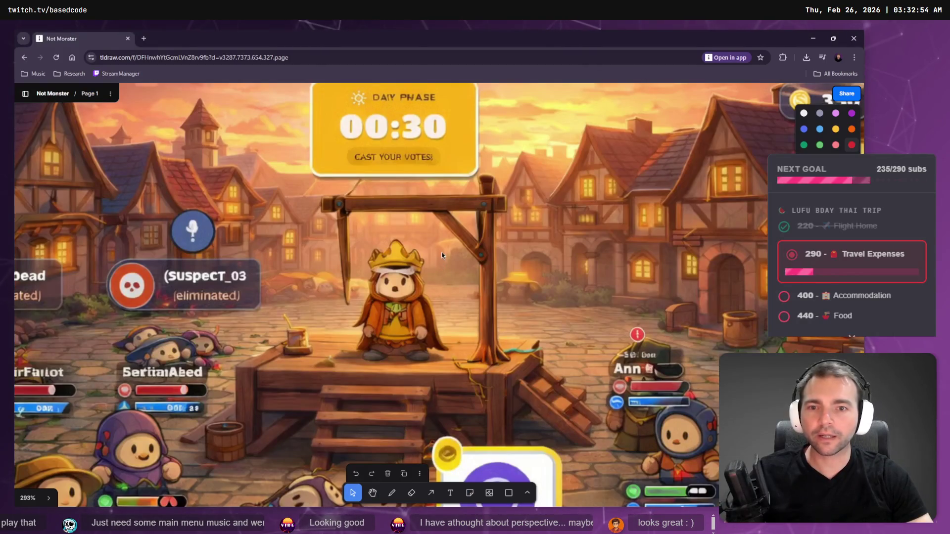
pyautogui.hotkey('alt', 'Tab')
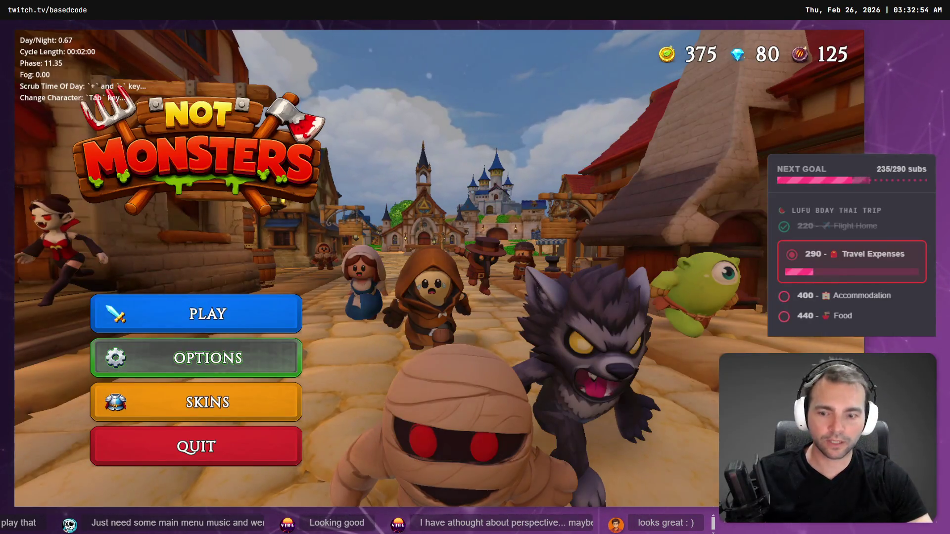
pyautogui.hotkey('alt', 'Tab')
pyautogui.hotkey('alt', 'Tab')
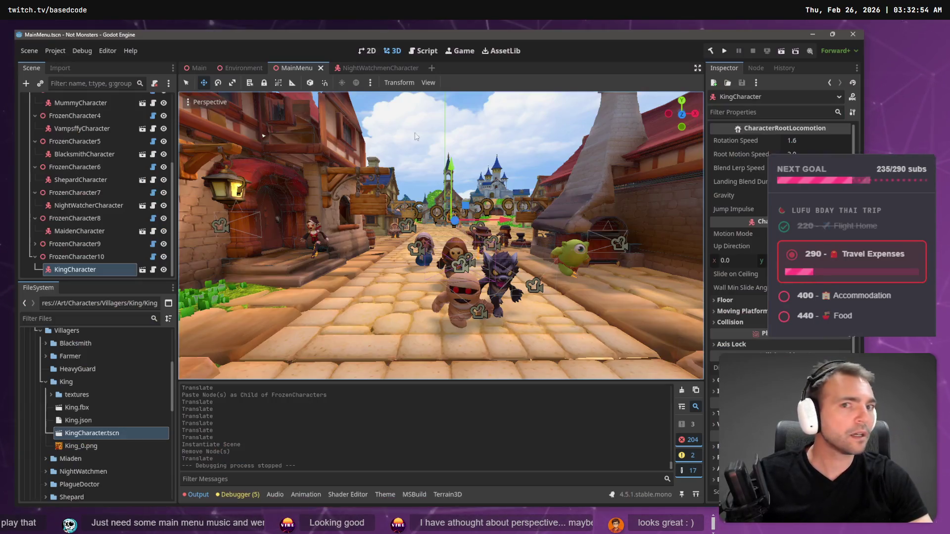
pyautogui.click(723, 51)
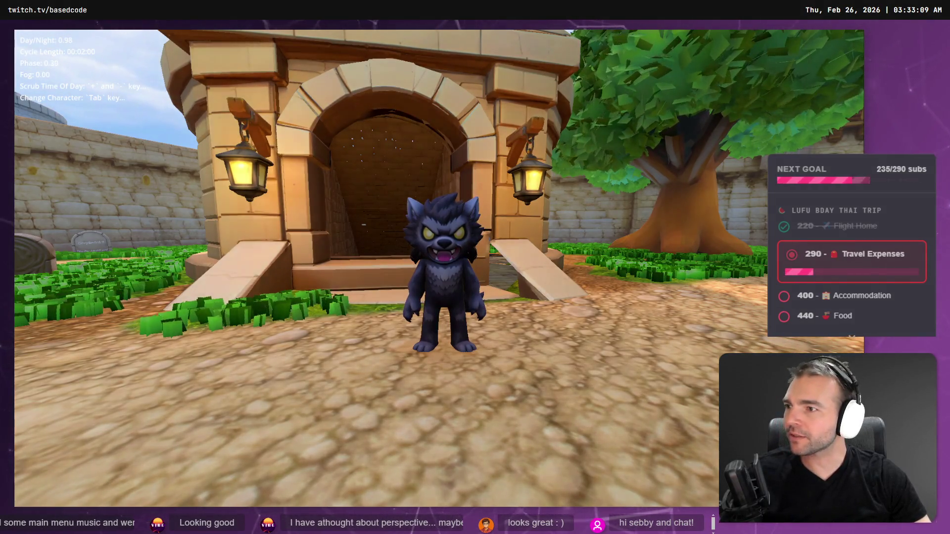
pyautogui.press('F8')
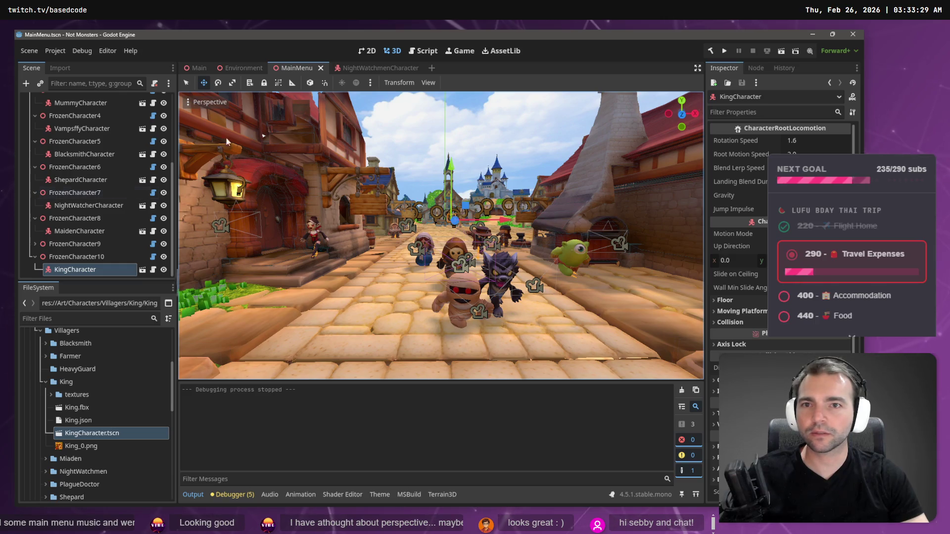
pyautogui.click(197, 68)
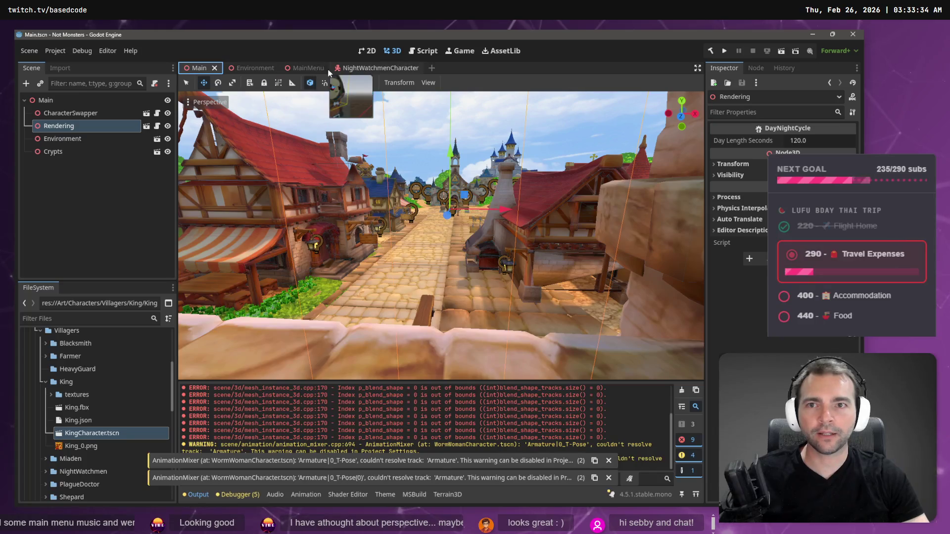
# Return to MainMenu, turn on Cinematic Preview through the scene camera, and select FrozenCharacter10
pyautogui.click(306, 70)
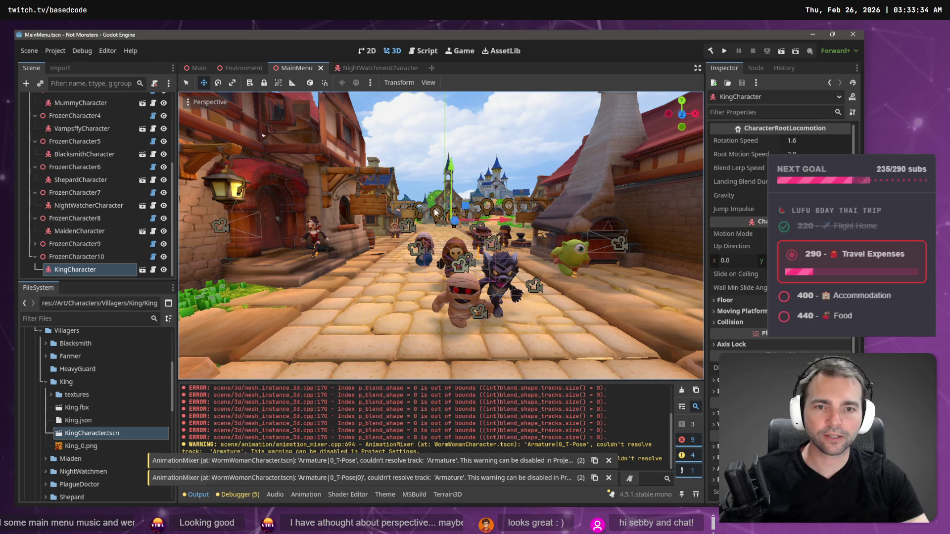
pyautogui.click(189, 103)
pyautogui.click(242, 446)
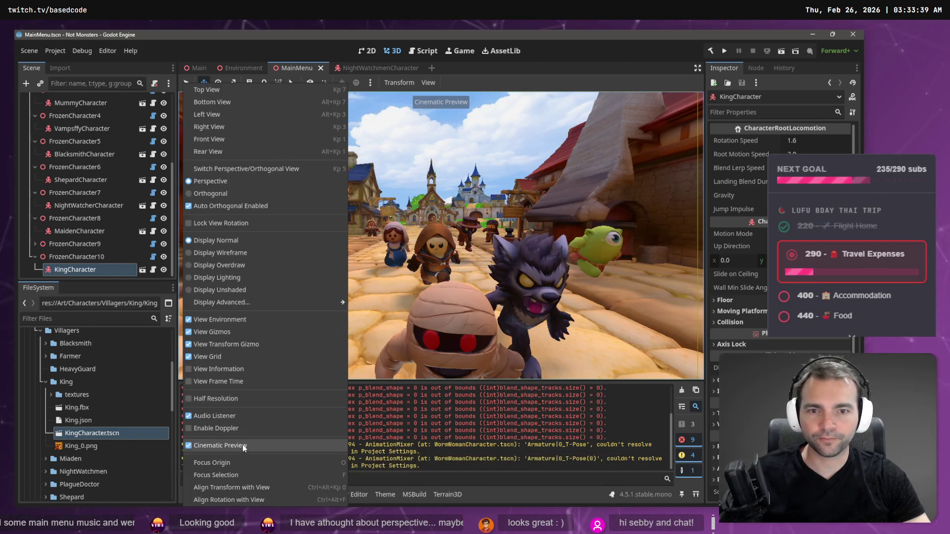
pyautogui.click(511, 153)
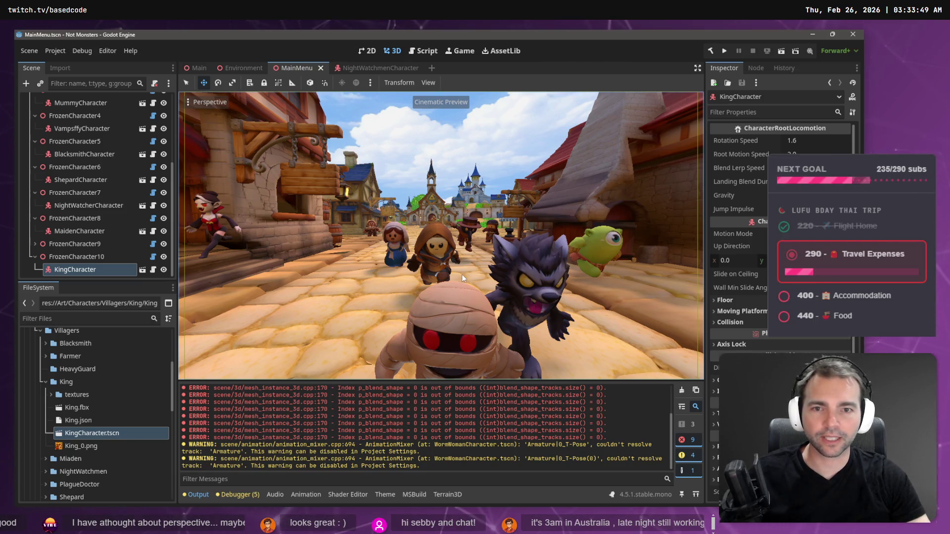
pyautogui.hotkey('alt', 'Tab')
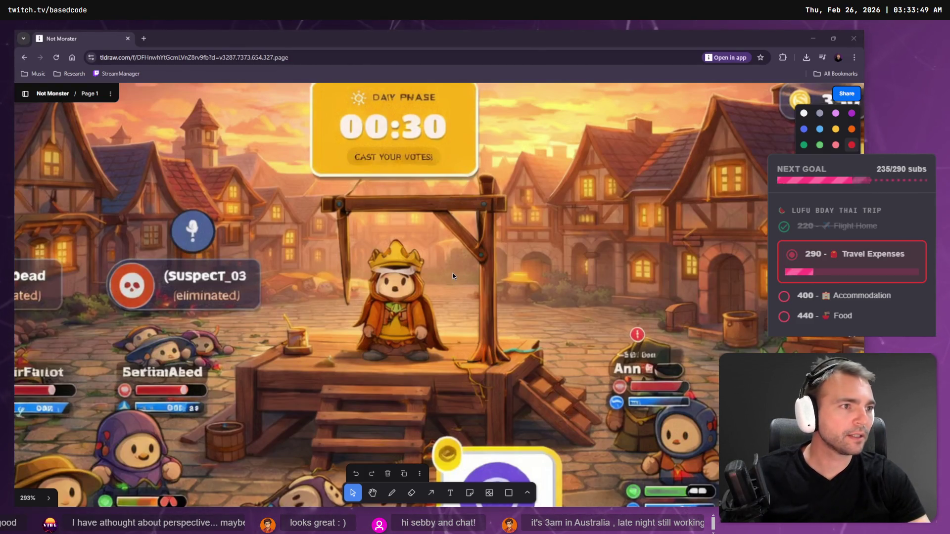
pyautogui.hotkey('alt', 'Tab')
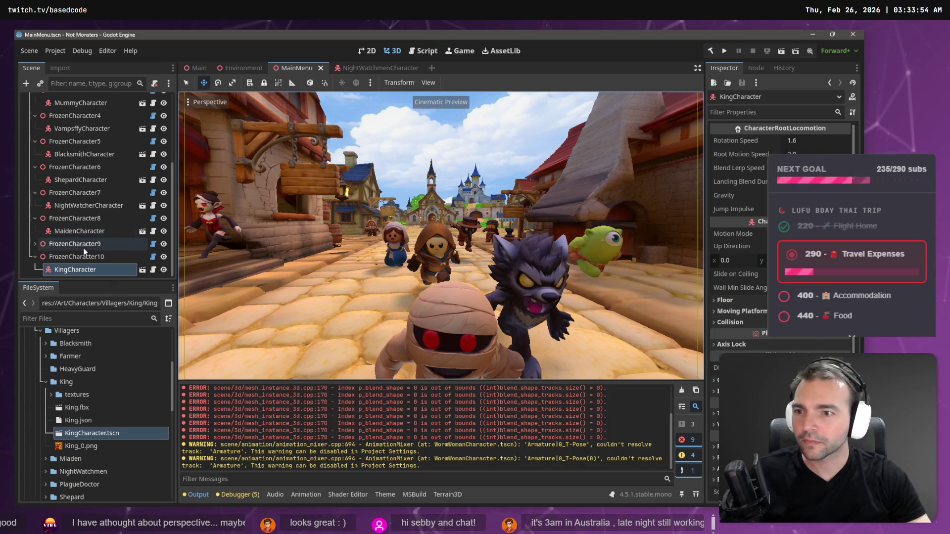
pyautogui.click(82, 255)
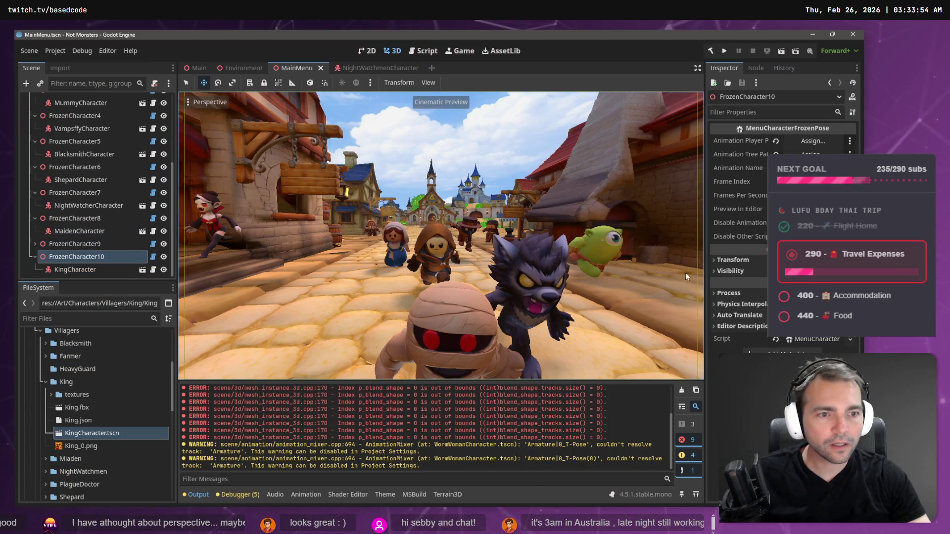
# Nudge FrozenCharacter10's X position, select Camera3D, and save the scene
pyautogui.click(733, 260)
pyautogui.moveTo(736, 285); pyautogui.dragTo(742, 285)
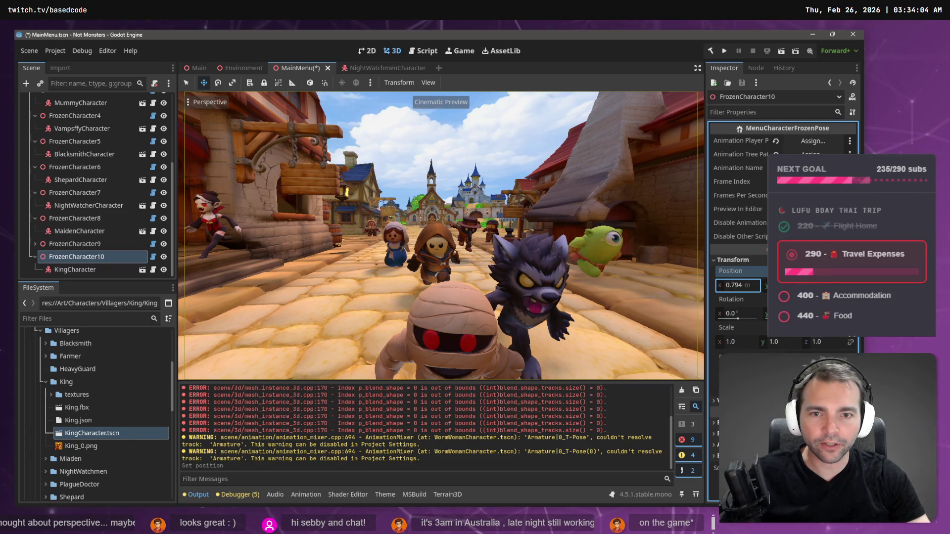
pyautogui.moveTo(171, 173); pyautogui.dragTo(173, 96)
pyautogui.click(64, 138)
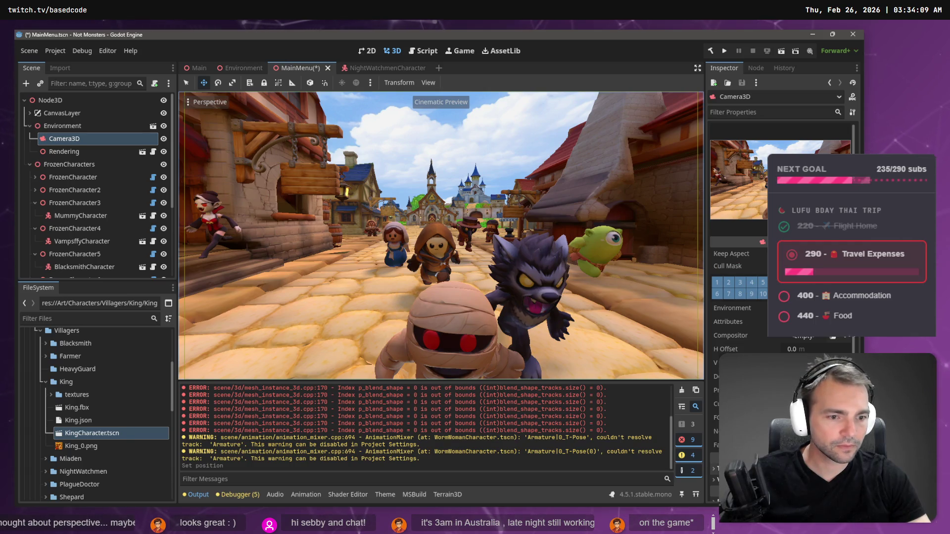
pyautogui.scroll(-5, 774, 352)
pyautogui.scroll(-1, 758, 332)
pyautogui.hotkey('ctrl', 's')
# Adjust the camera's Y position, tilt its X rotation to -8.1, save, and run the scene
pyautogui.click(765, 293)
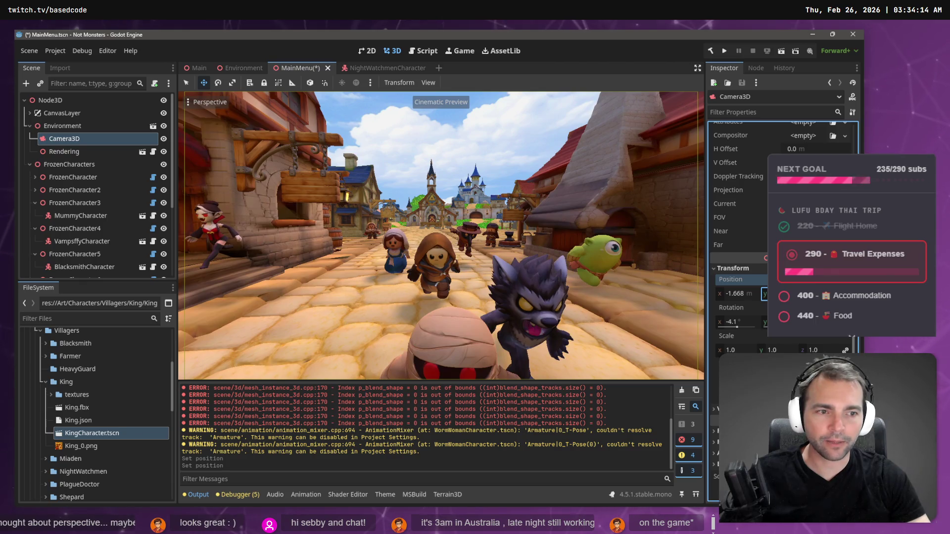
pyautogui.moveTo(735, 323); pyautogui.dragTo(720, 324)
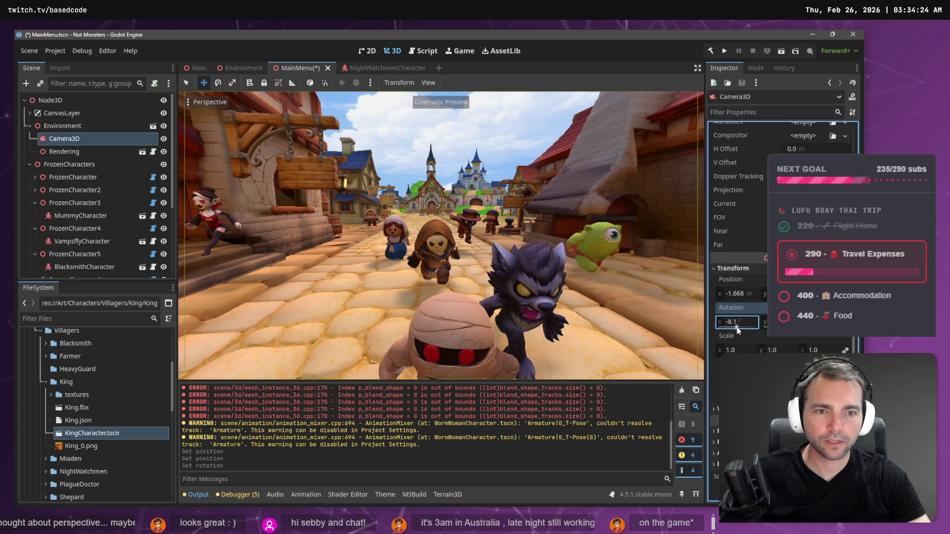
pyautogui.hotkey('ctrl', 's')
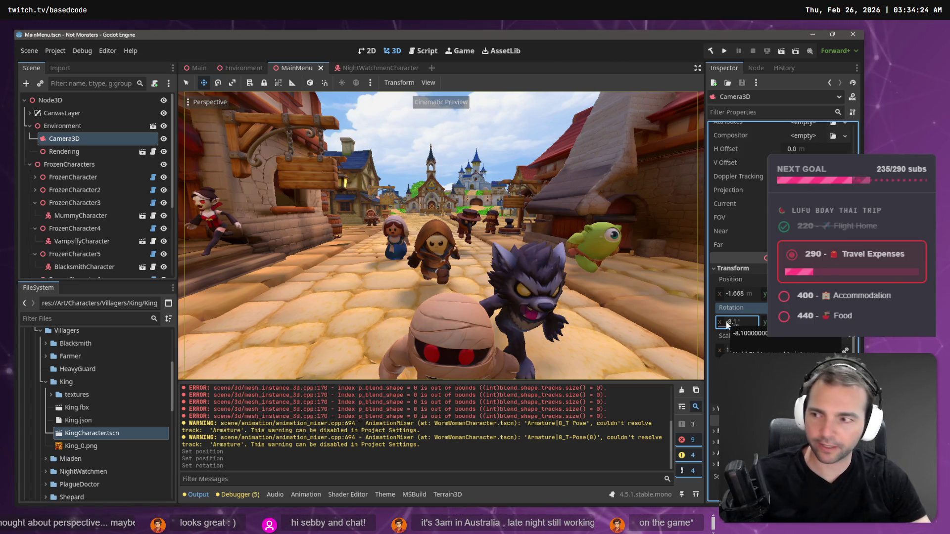
pyautogui.press('F6')
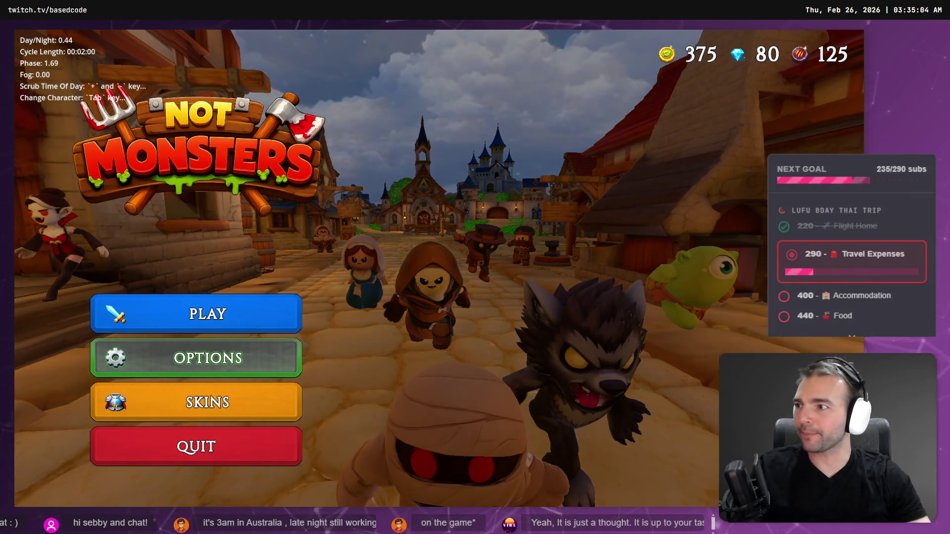
# Stop the running game and open a new Chrome window
pyautogui.press('F8')
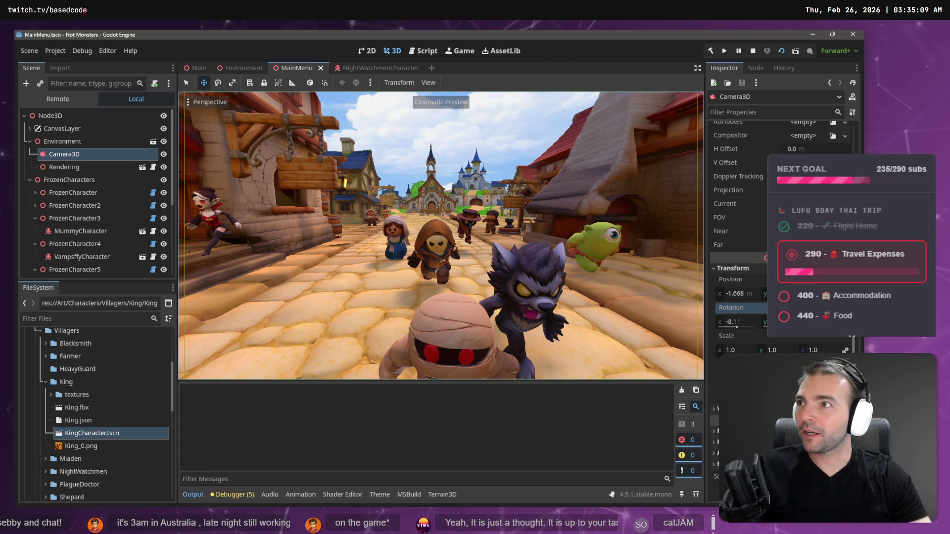
pyautogui.press('super+1')
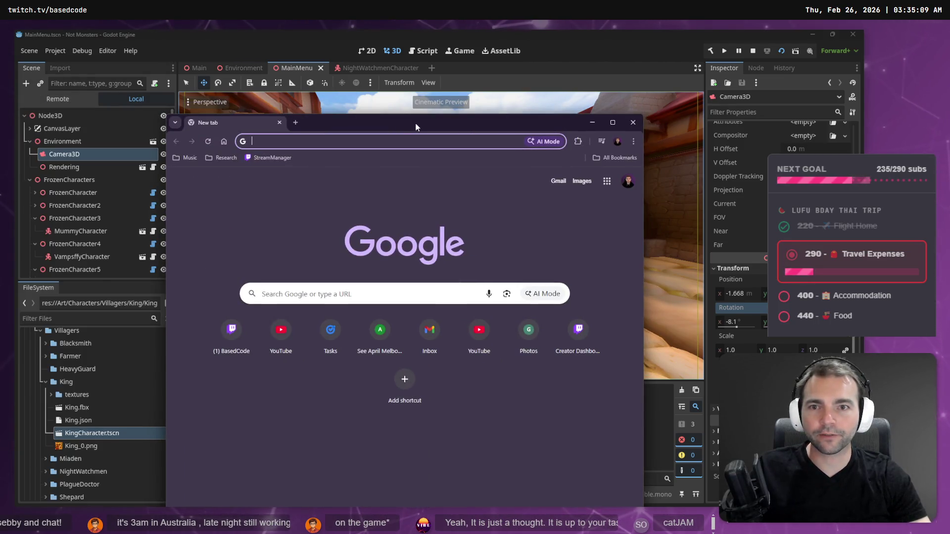
# Maximise Chrome, load twitch.tv, then return to the Godot editor
pyautogui.doubleClick(416, 128)
pyautogui.write('twitch')
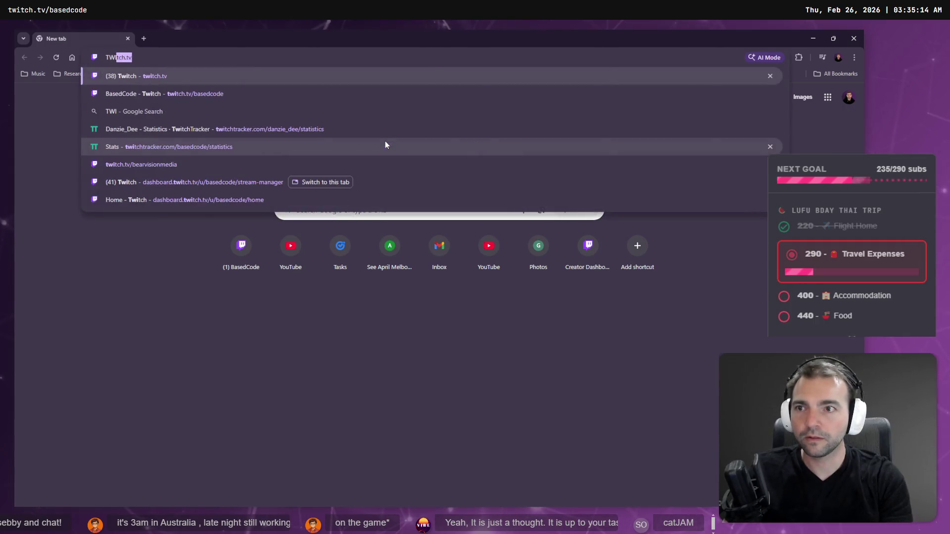
pyautogui.press('Return')
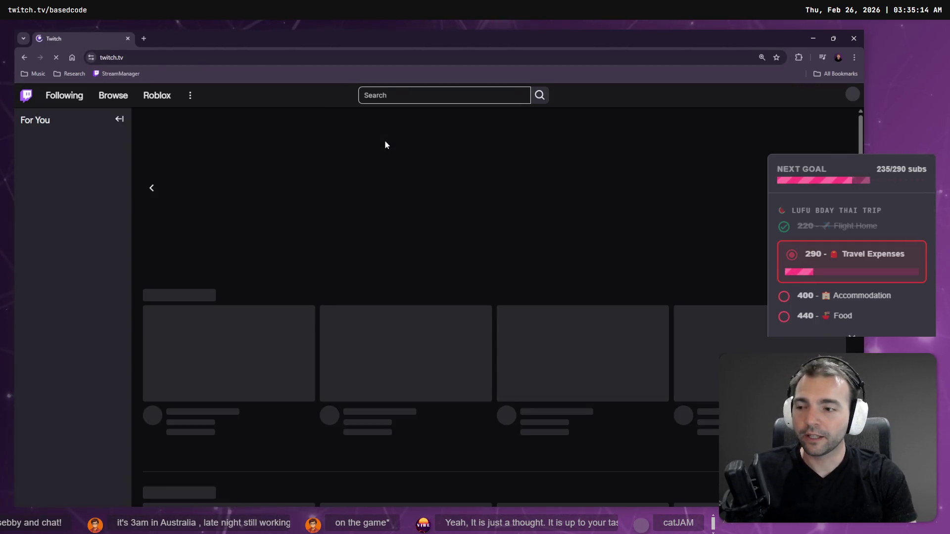
pyautogui.hotkey('alt', 'Tab')
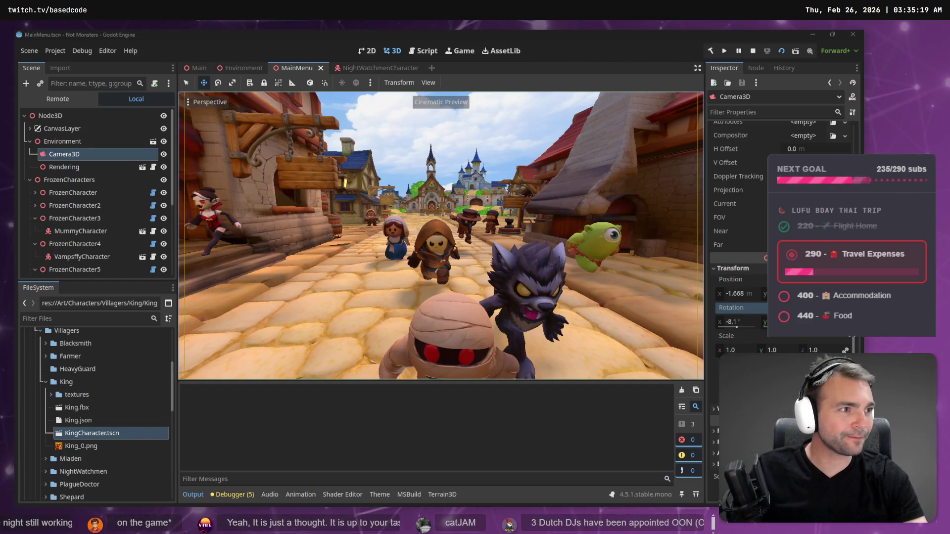
# Review the menu mockups on the tldraw board
pyautogui.hotkey('alt', 'Tab')
pyautogui.scroll(-10, 555, 272)
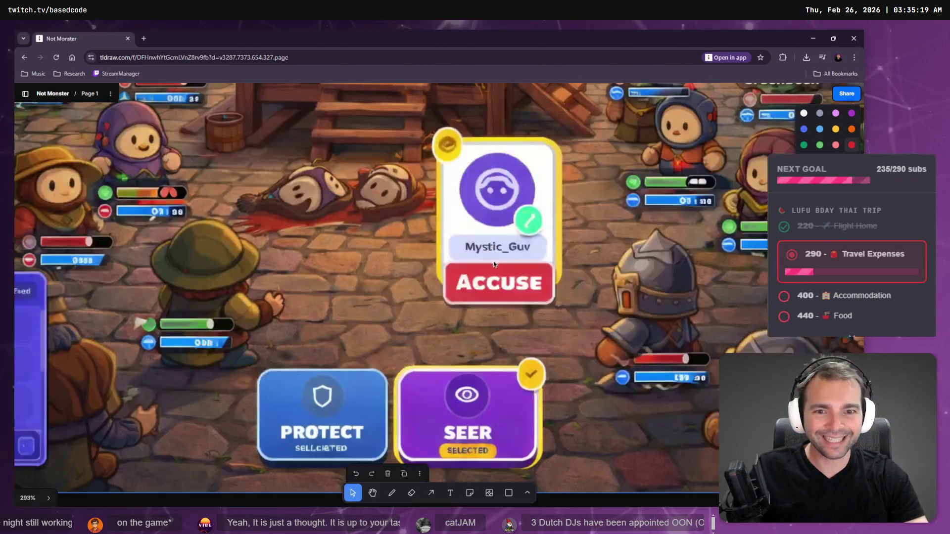
pyautogui.scroll(10, 428, 246)
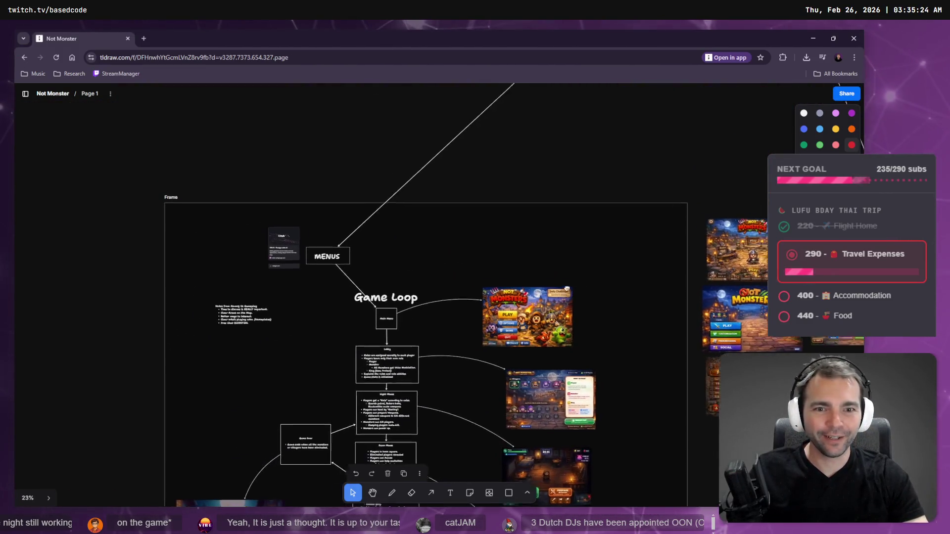
pyautogui.scroll(3, 428, 246)
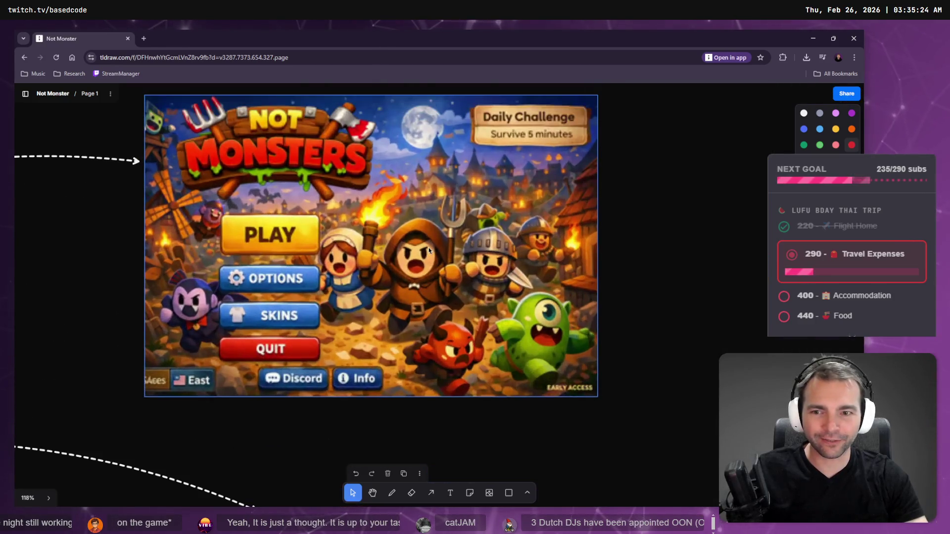
# Nudge the Not Monster menu mockup slightly to the right on the tldraw board
pyautogui.hotkey('alt', 'Tab')
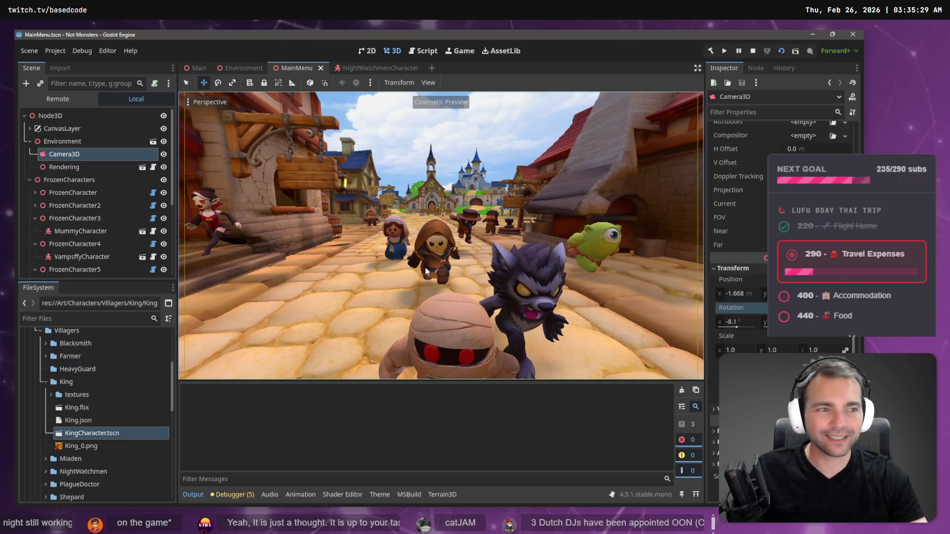
pyautogui.hotkey('alt', 'Tab')
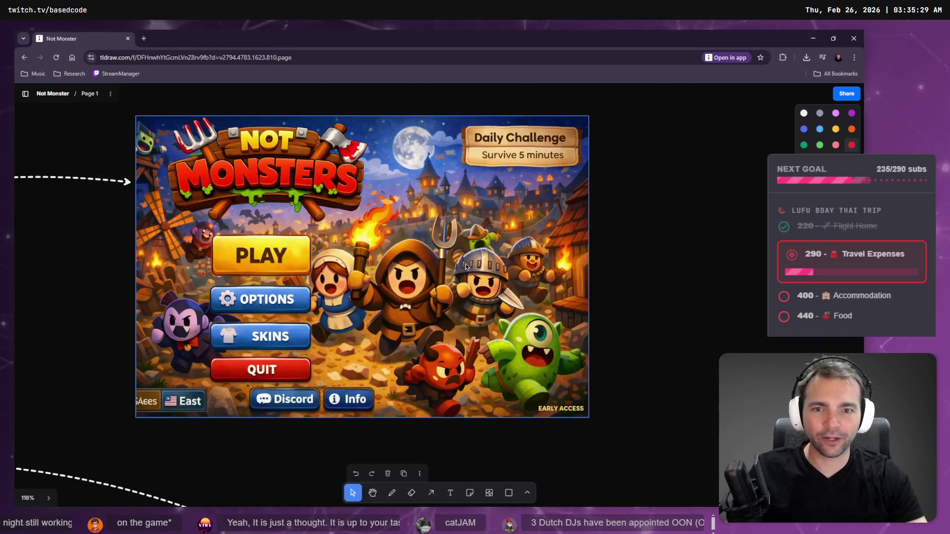
pyautogui.scroll(-5, 595, 272)
pyautogui.hscroll(5, 343, 310)
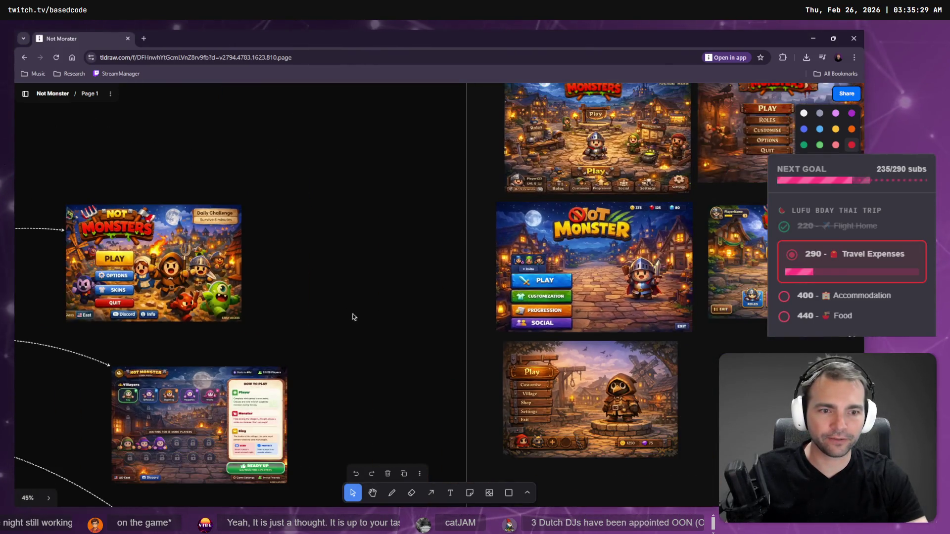
pyautogui.moveTo(584, 283)
pyautogui.mouseDown()
pyautogui.moveTo(435, 273)
pyautogui.moveTo(107, 183)
pyautogui.moveTo(159, 158)
pyautogui.moveTo(141, 173)
pyautogui.moveTo(550, 285)
pyautogui.moveTo(592, 284)
pyautogui.mouseUp()
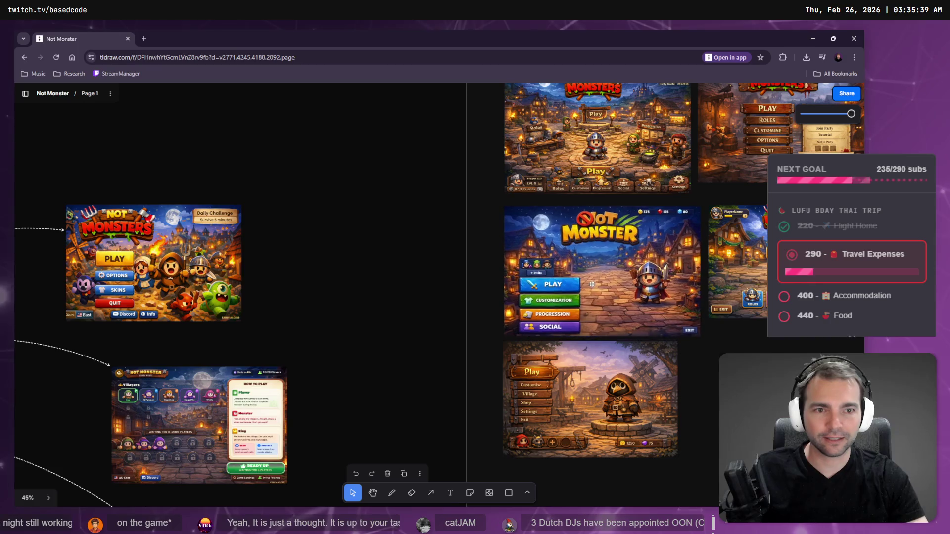
# Back in the Godot editor, relaunch the game to see the Not Monsters splash logo
pyautogui.hotkey('alt', 'Tab')
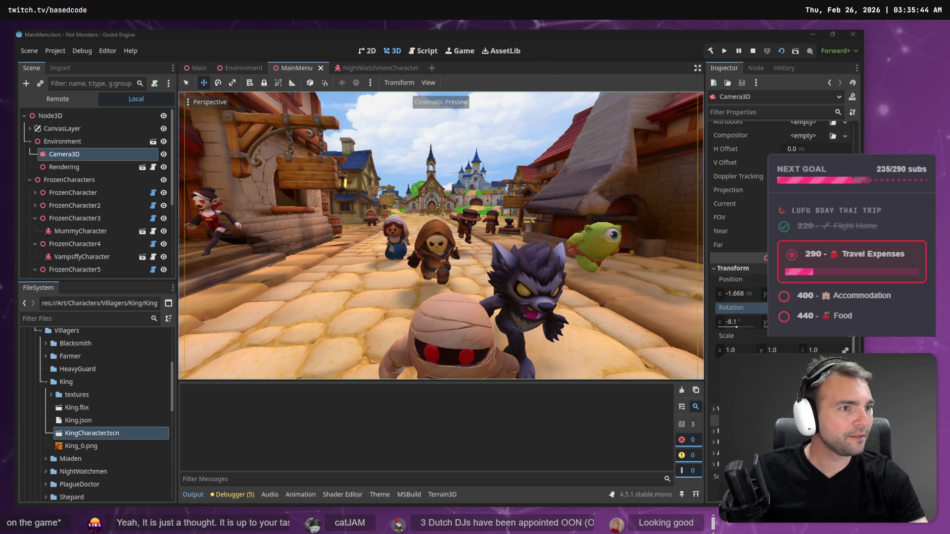
pyautogui.click(767, 159)
pyautogui.press('F5')
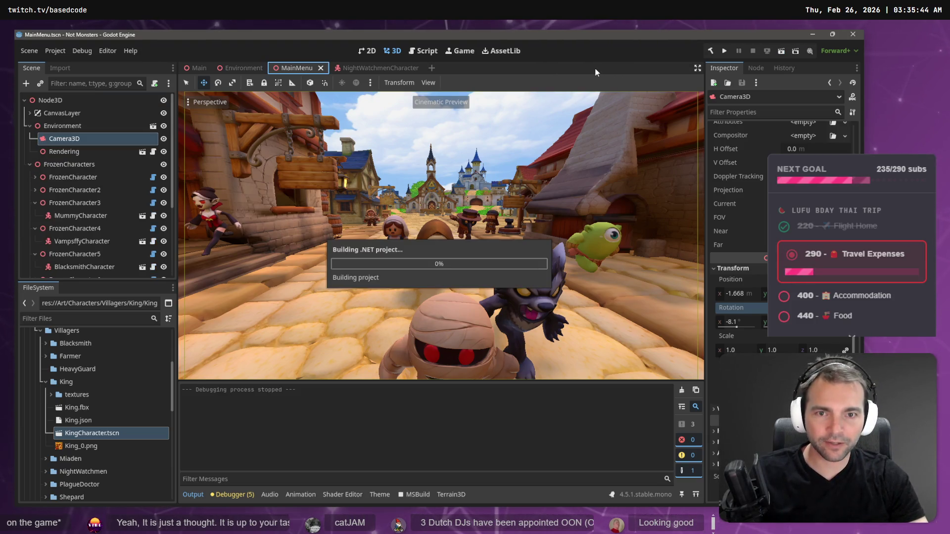
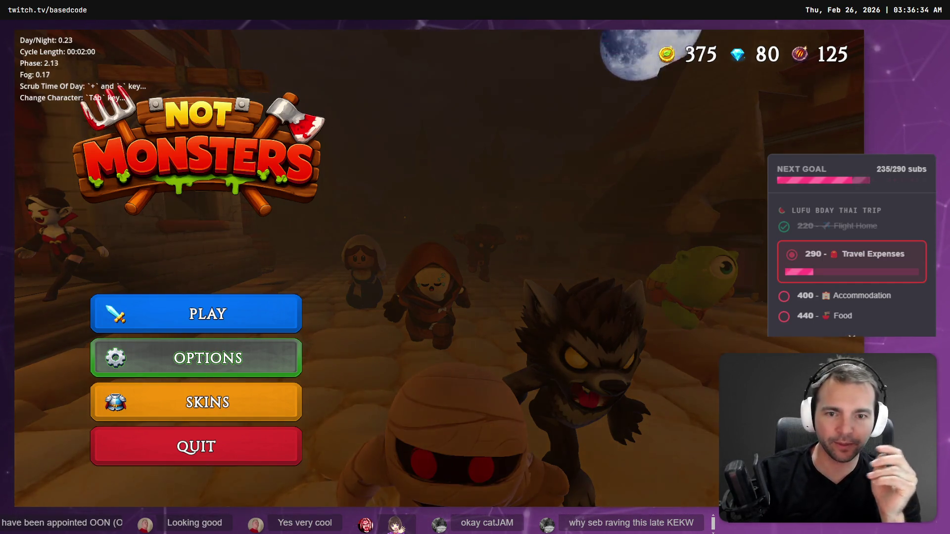
# Relaunch the game and compare its main menu against the tldraw mockup board
pyautogui.press('F8')
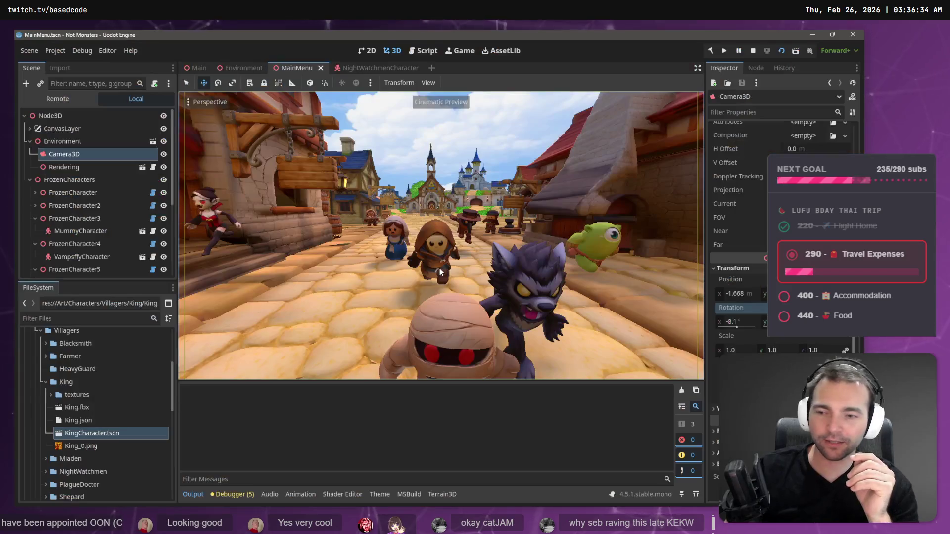
pyautogui.press('F5')
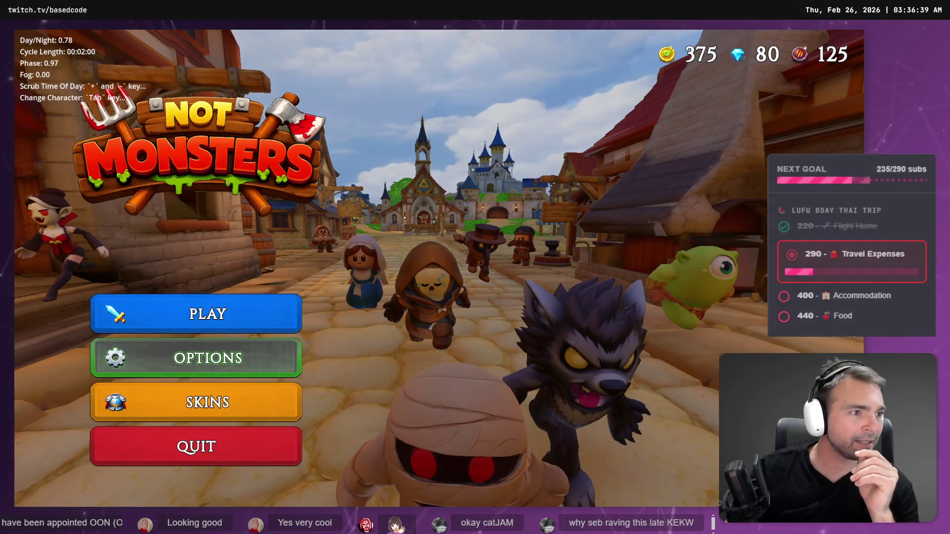
pyautogui.hotkey('alt', 'Tab')
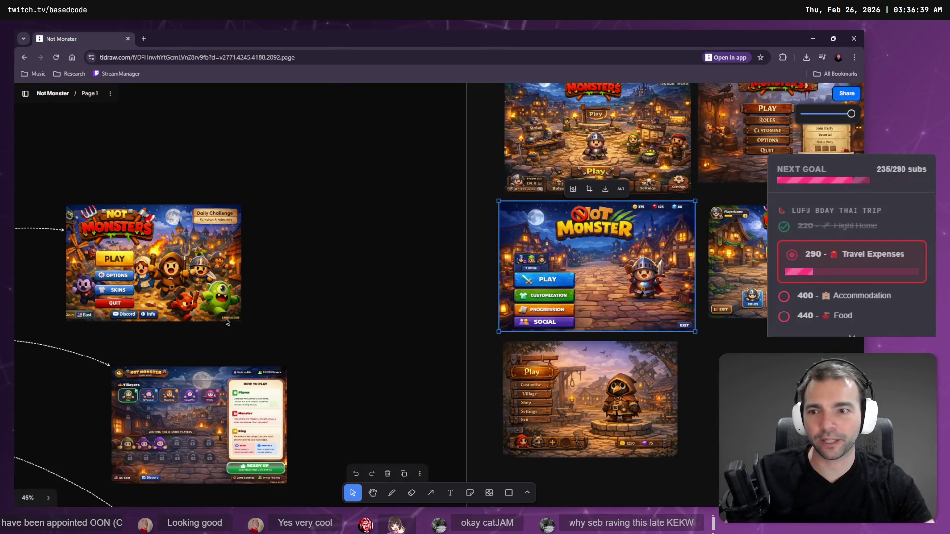
pyautogui.scroll(3, 230, 322)
pyautogui.scroll(1, 158, 266)
pyautogui.hotkey('alt', 'Tab')
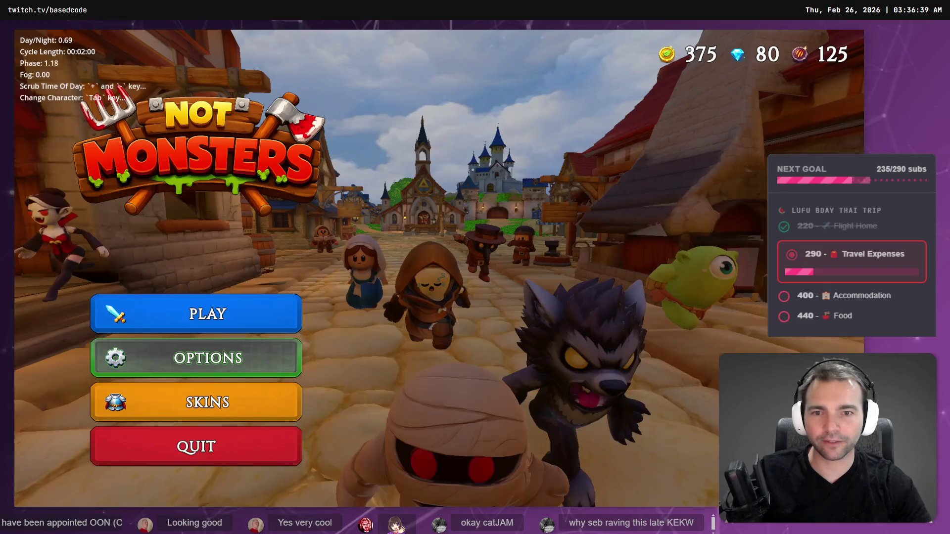
pyautogui.hotkey('alt', 'Tab')
pyautogui.hotkey('alt', 'Tab')
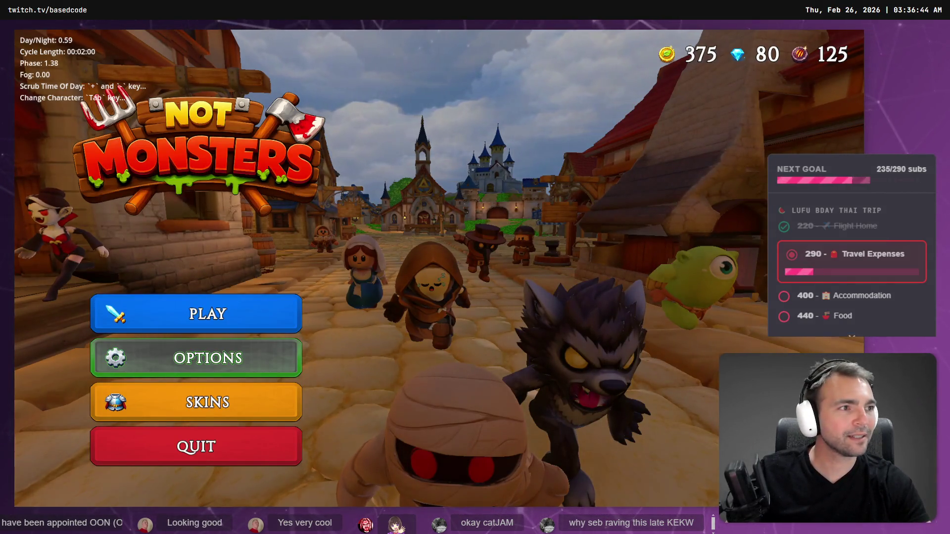
pyautogui.hotkey('alt', 'Tab')
pyautogui.hotkey('alt', 'Tab')
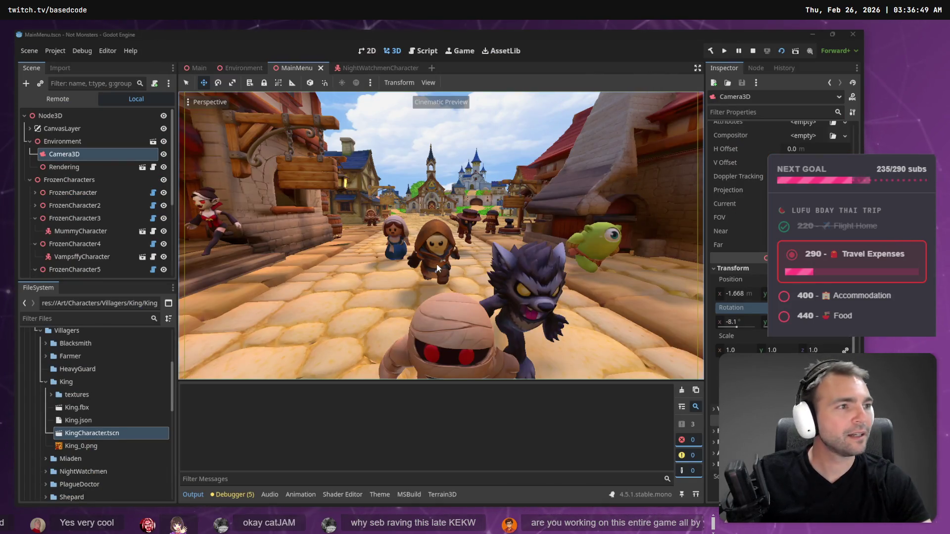
pyautogui.hotkey('alt', 'Tab')
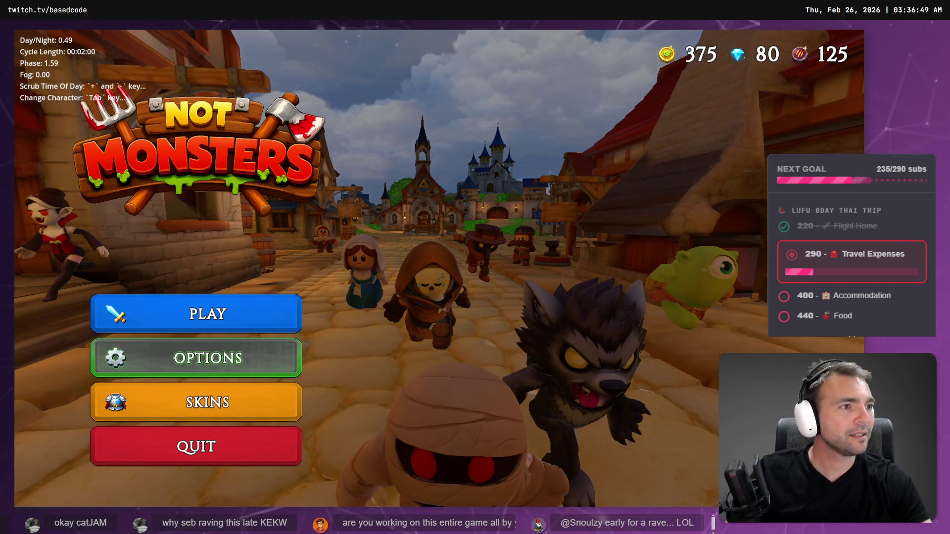
# Zoom in on the Not Monsters key art mockups, then advance the game to daylight
pyautogui.hotkey('alt', 'Tab')
pyautogui.scroll(-10, 439, 269)
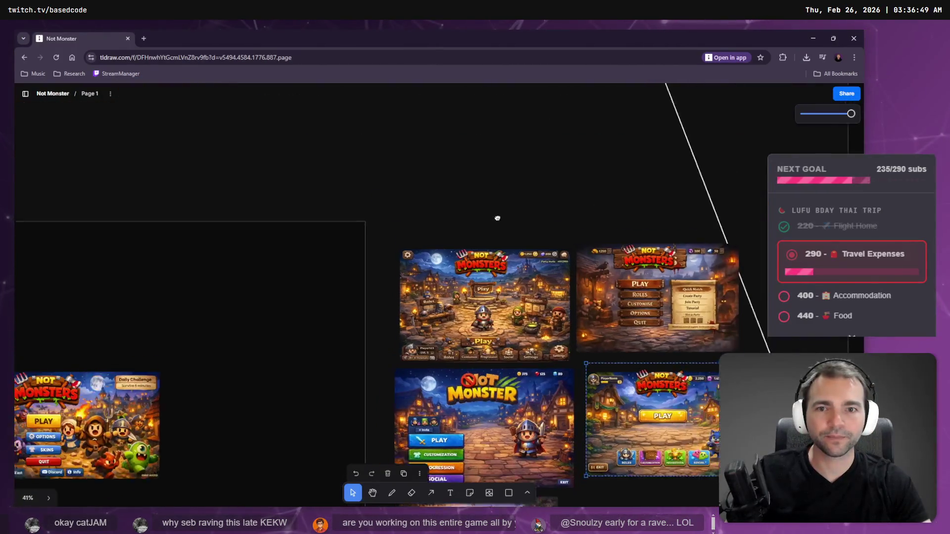
pyautogui.scroll(3, 577, 382)
pyautogui.scroll(8, 401, 192)
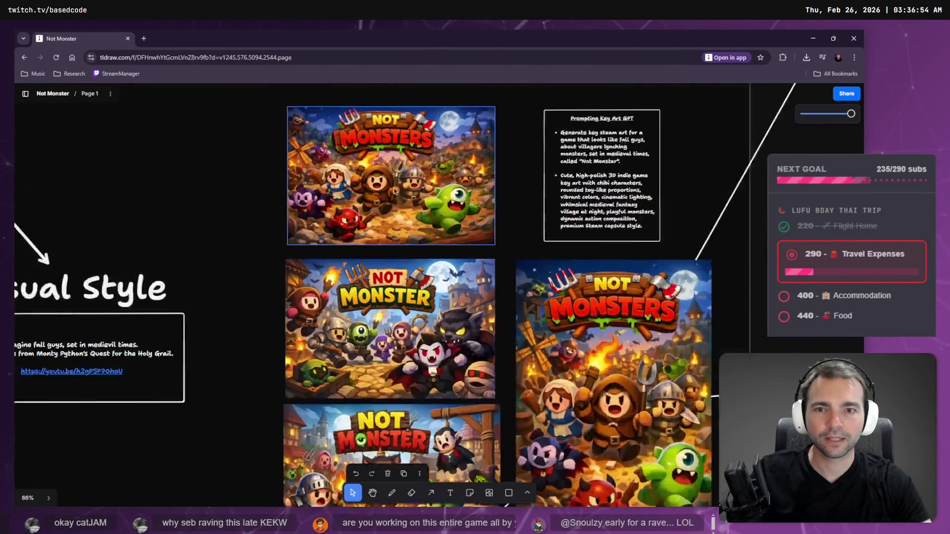
pyautogui.scroll(4, 405, 196)
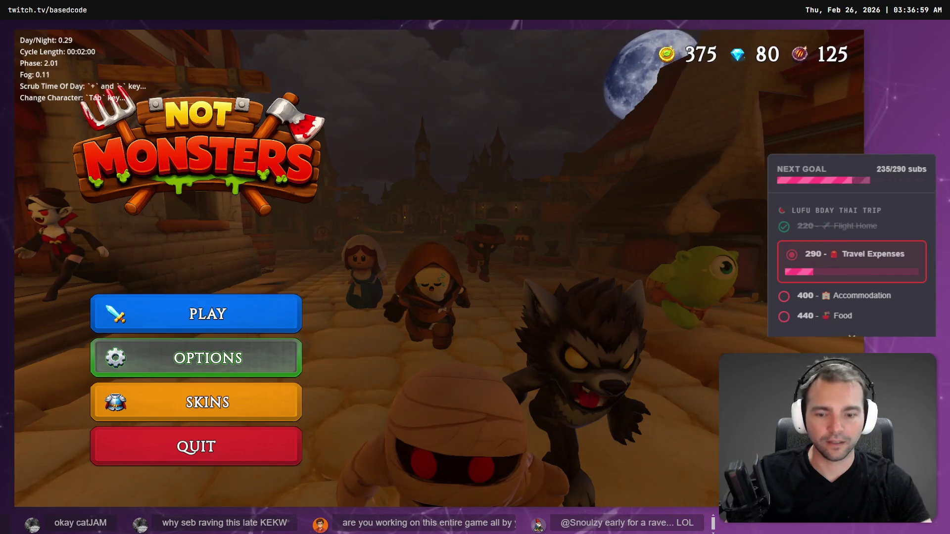
pyautogui.press('+')
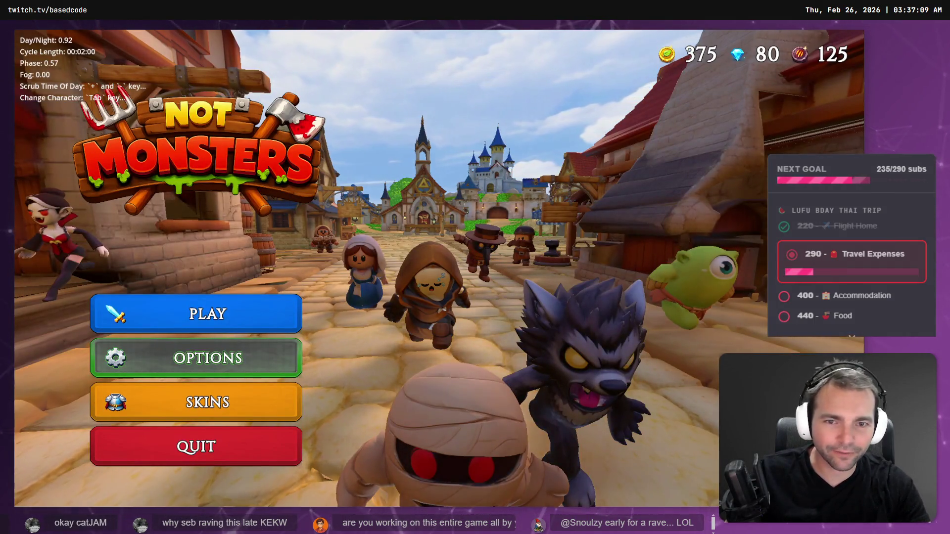
# Stop the game, turn off Cinematic Preview, and fly the view up to the King
pyautogui.press('F8')
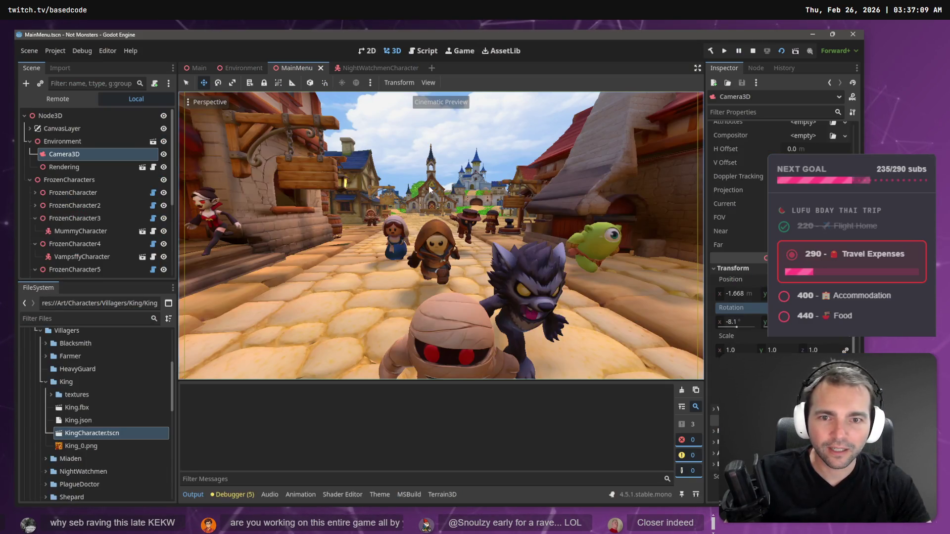
pyautogui.click(202, 104)
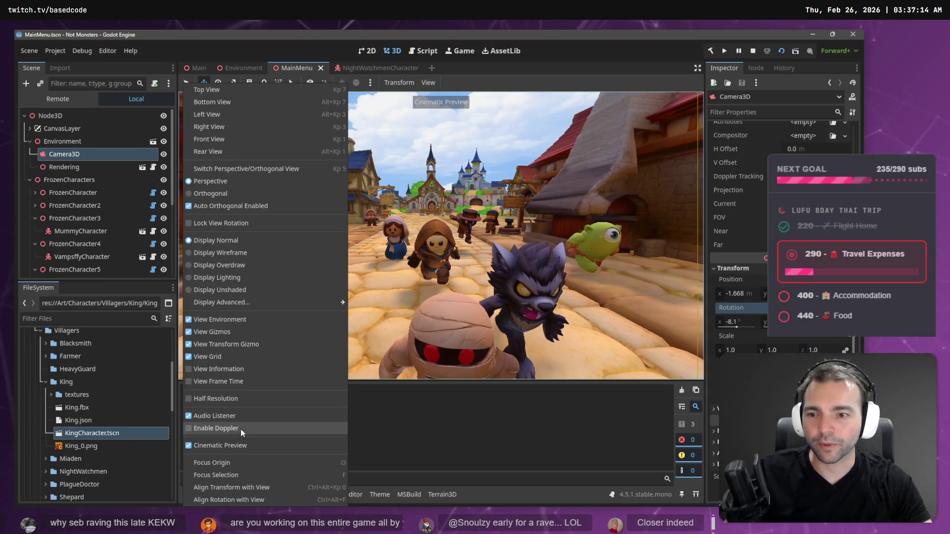
pyautogui.click(220, 446)
pyautogui.click(481, 138)
pyautogui.press('w')
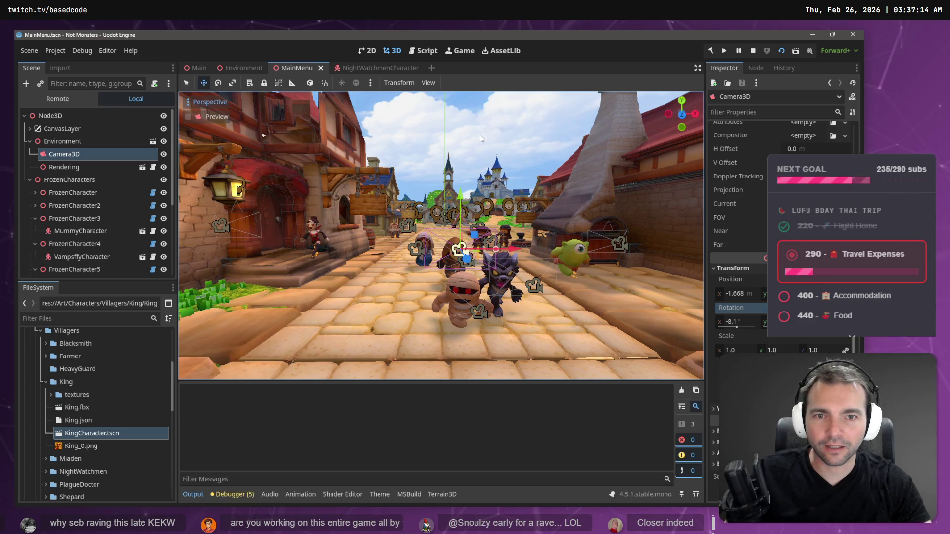
pyautogui.press('w')
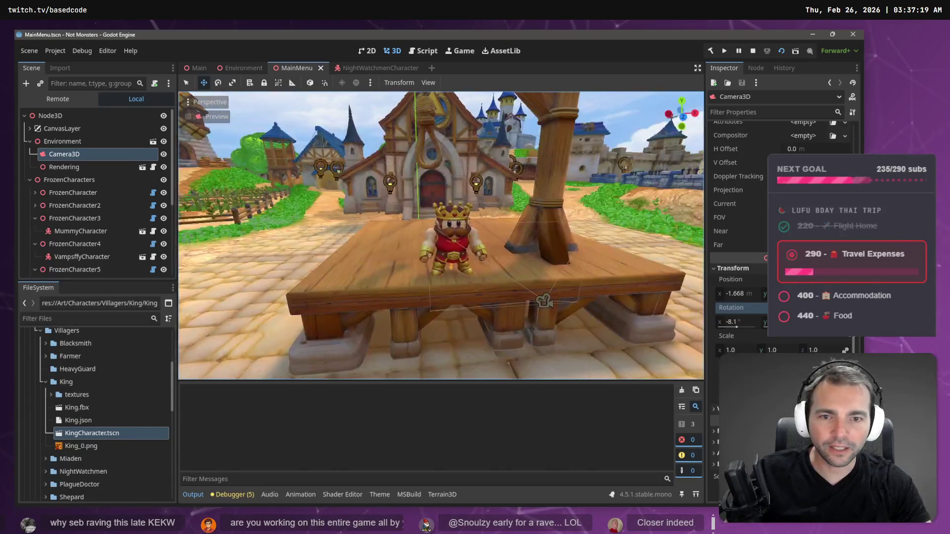
pyautogui.press('w')
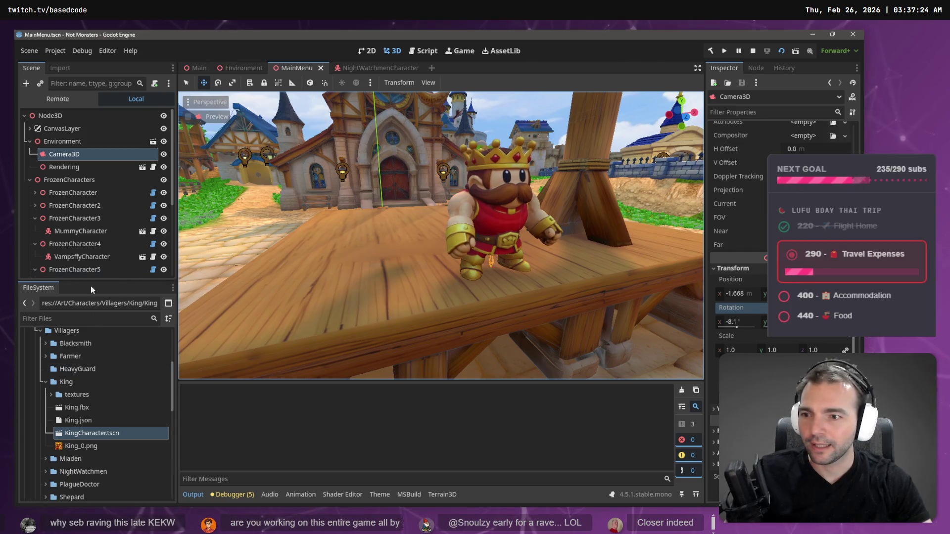
pyautogui.scroll(-5, 94, 198)
# Change FrozenCharacter10's frozen-pose Animation Name to end in '|idl', adjust its frame, and save MainMenu
pyautogui.click(70, 269)
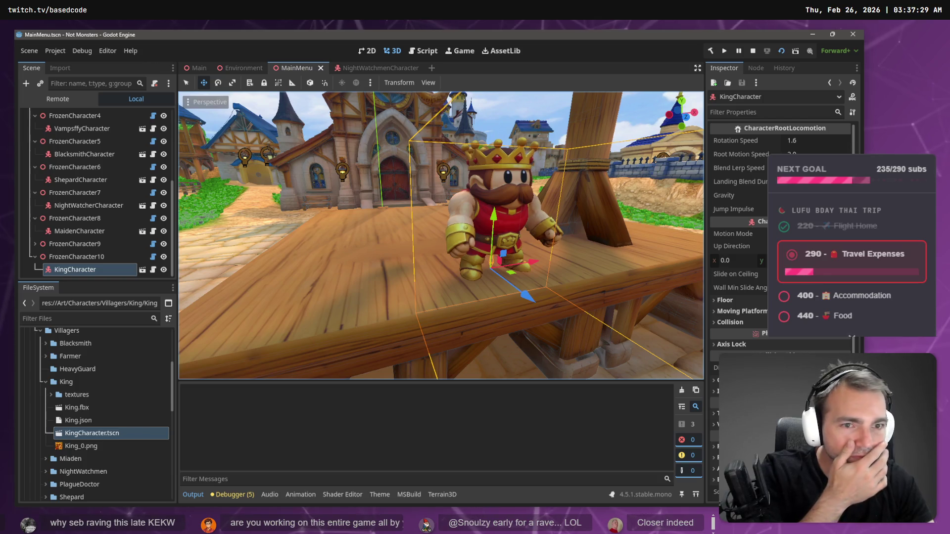
pyautogui.click(136, 257)
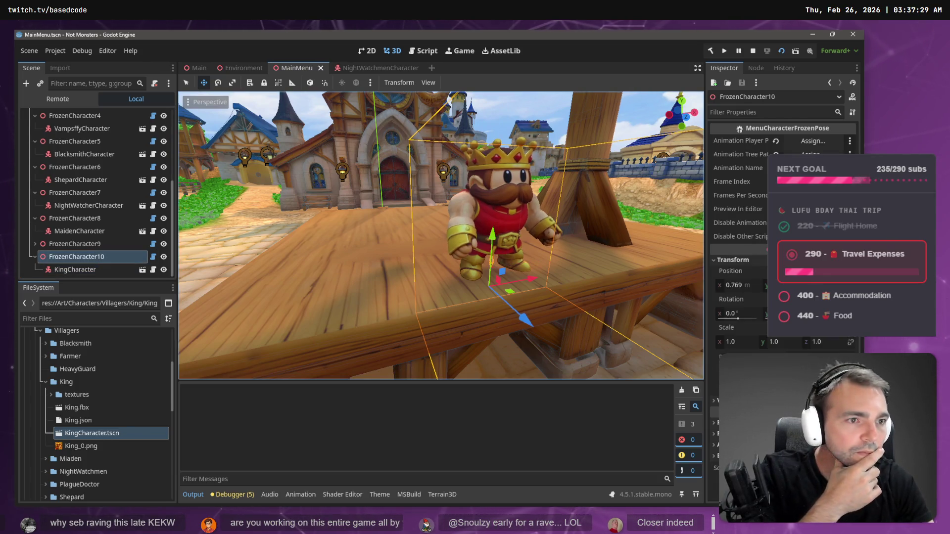
pyautogui.click(739, 168)
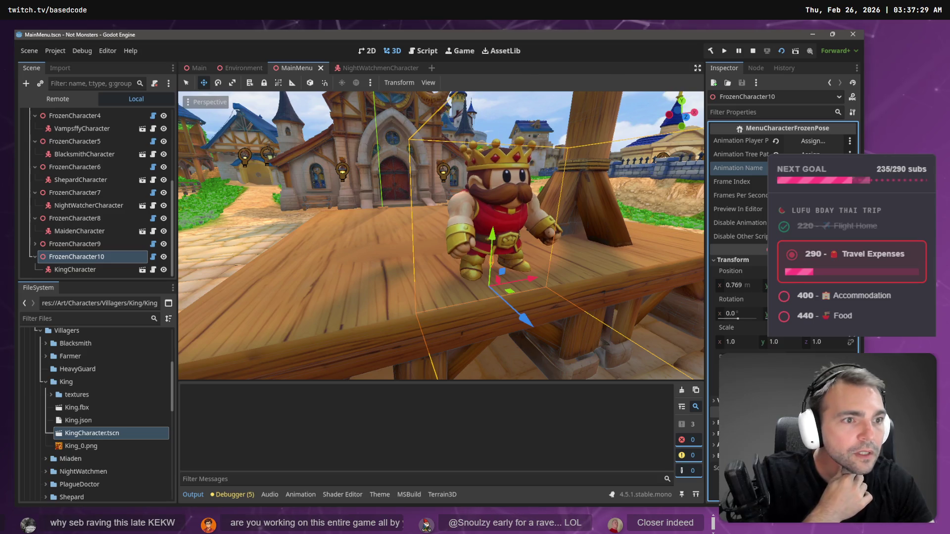
pyautogui.write('IDL')
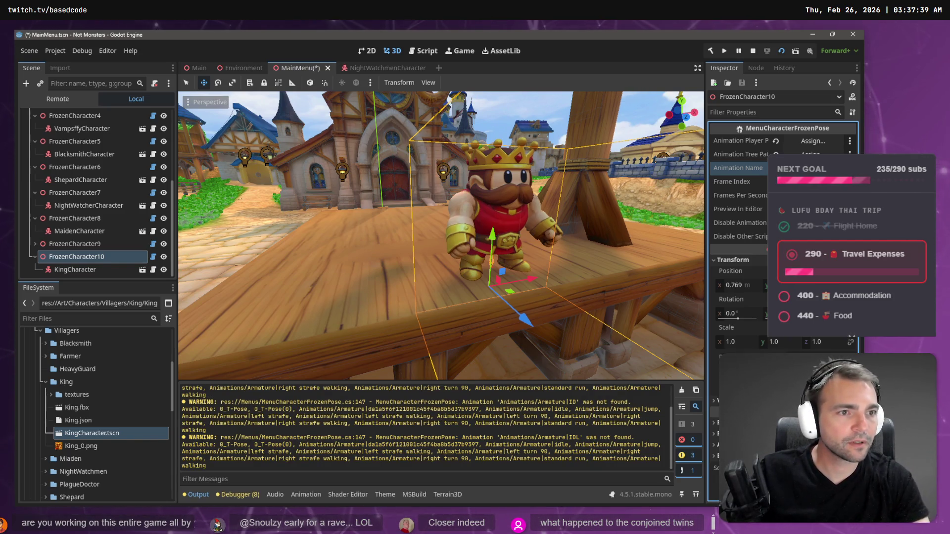
pyautogui.press('BackSpace')
pyautogui.press('BackSpace')
pyautogui.press('BackSpace')
pyautogui.write('|idl')
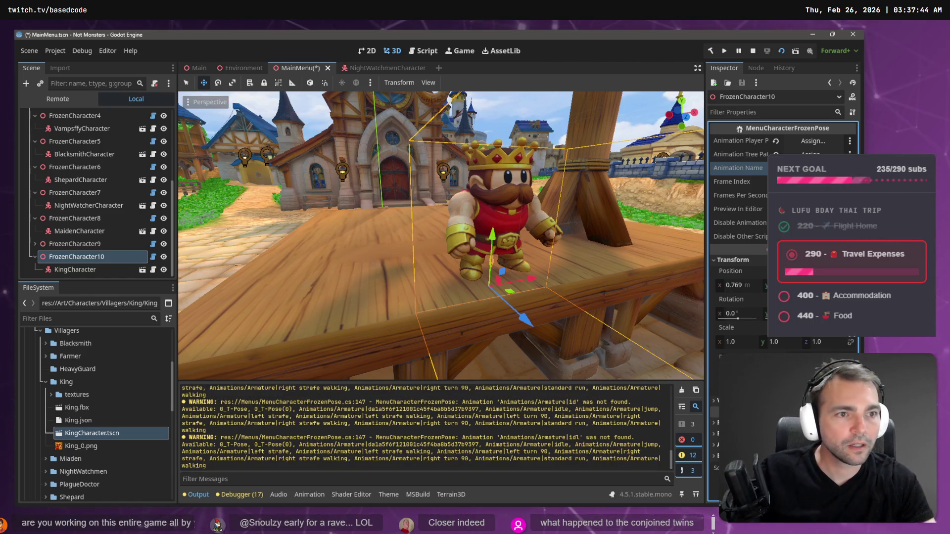
pyautogui.click(812, 182)
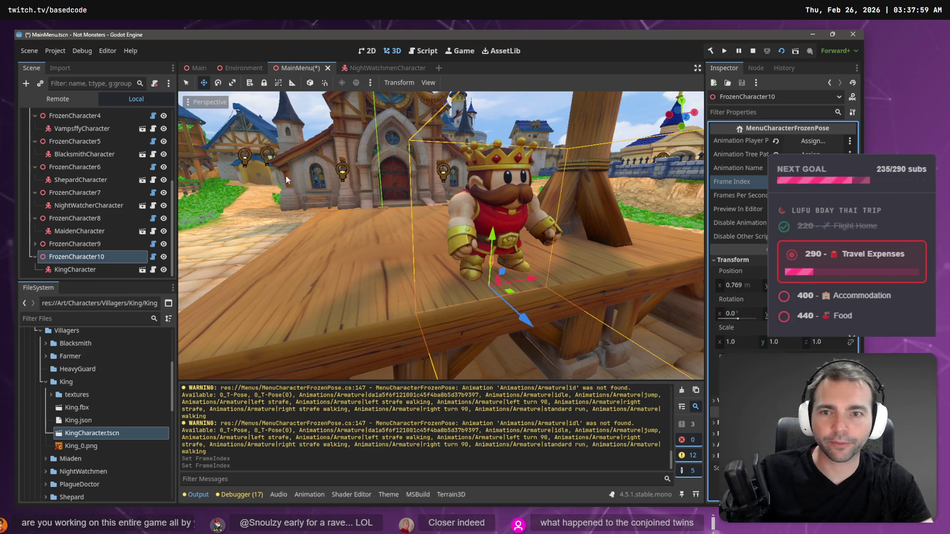
pyautogui.click(311, 115)
pyautogui.hotkey('ctrl', 's')
# Fly nearer the characters, glance at NightWatchmenCharacter, then run and stop the main menu preview
pyautogui.press('w')
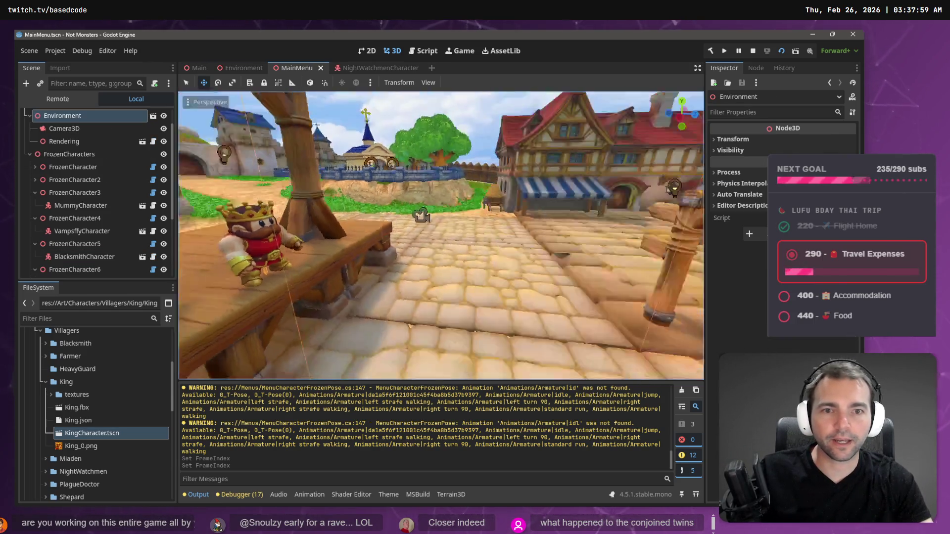
pyautogui.press('w')
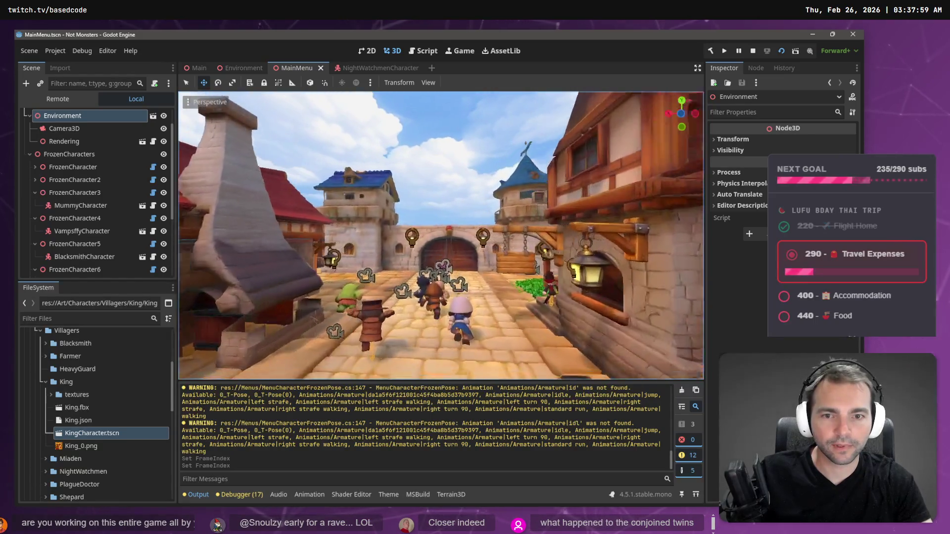
pyautogui.press('w')
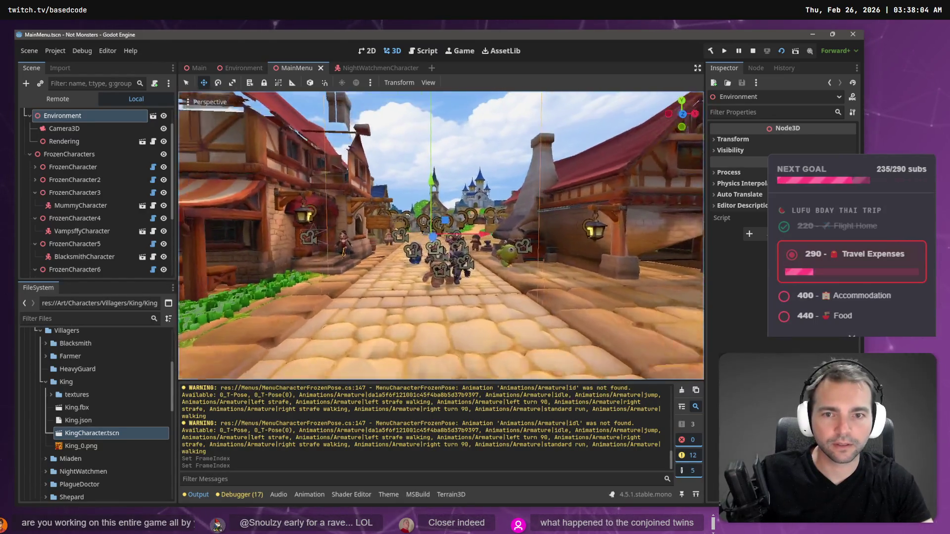
pyautogui.click(475, 133)
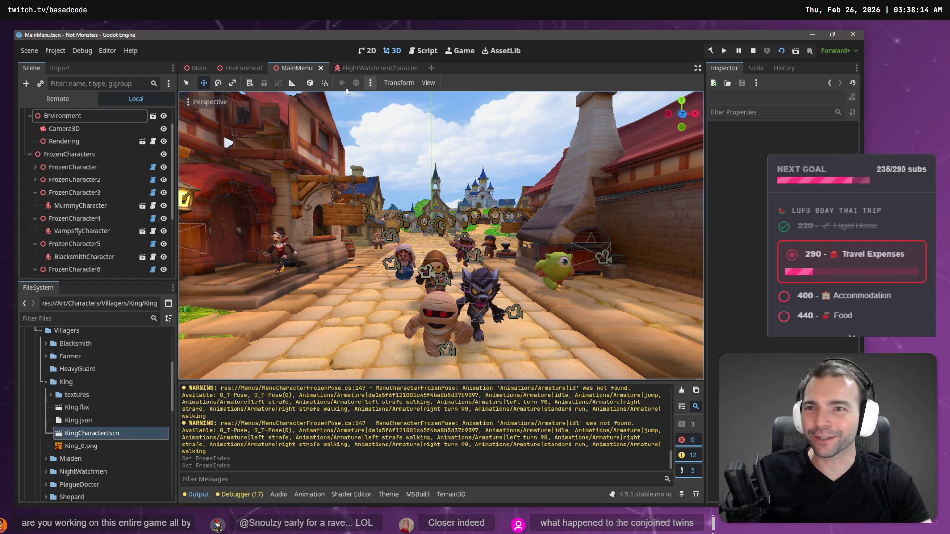
pyautogui.click(366, 70)
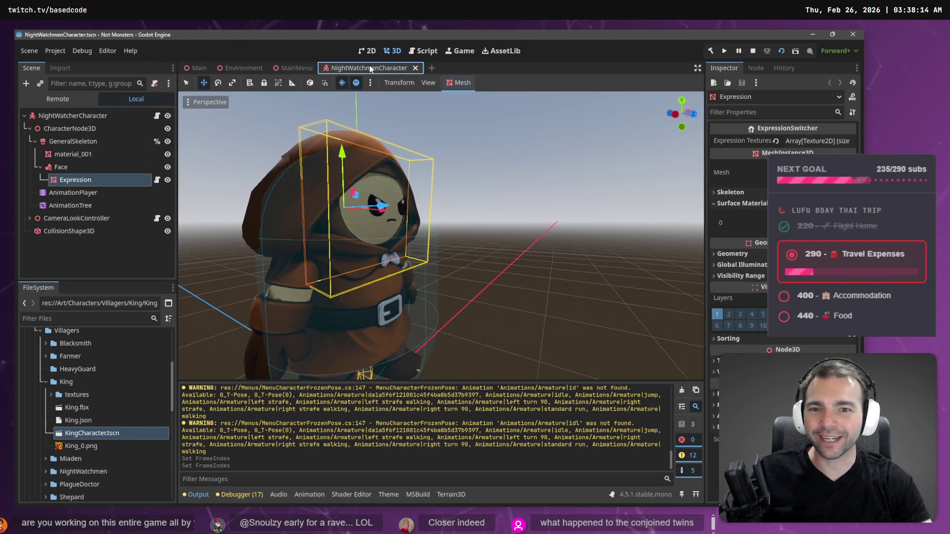
pyautogui.click(296, 69)
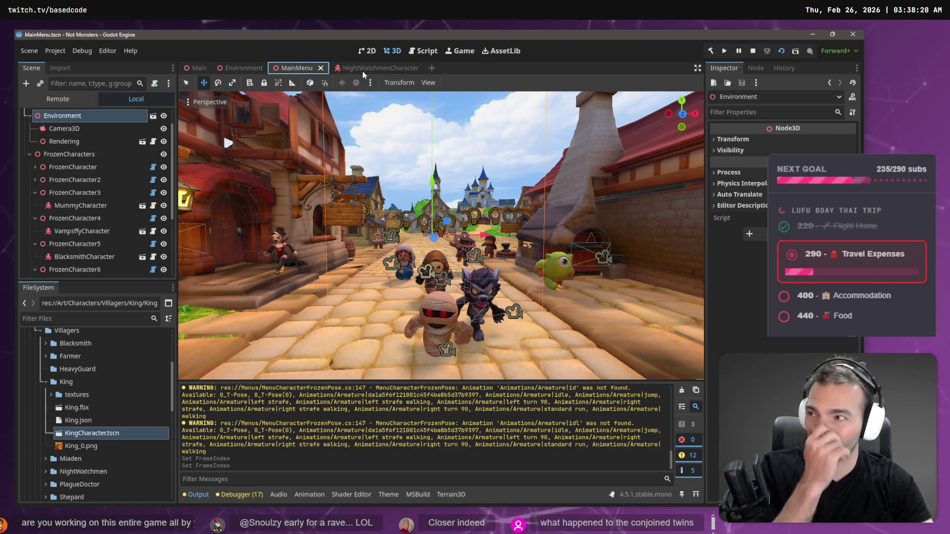
pyautogui.press('F5')
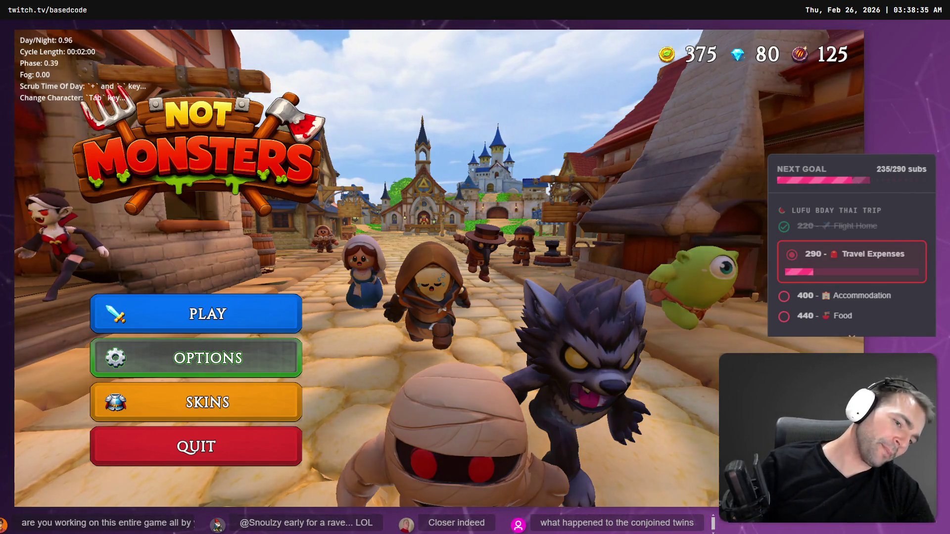
pyautogui.press('F8')
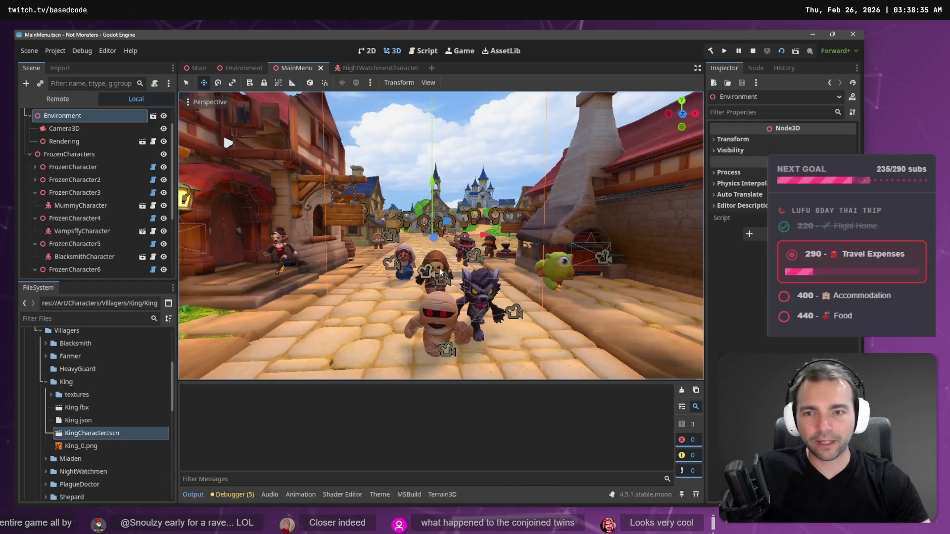
# Select the mummy (FrozenCharacter3), shift it left, and enable Cinematic Preview
pyautogui.click(198, 68)
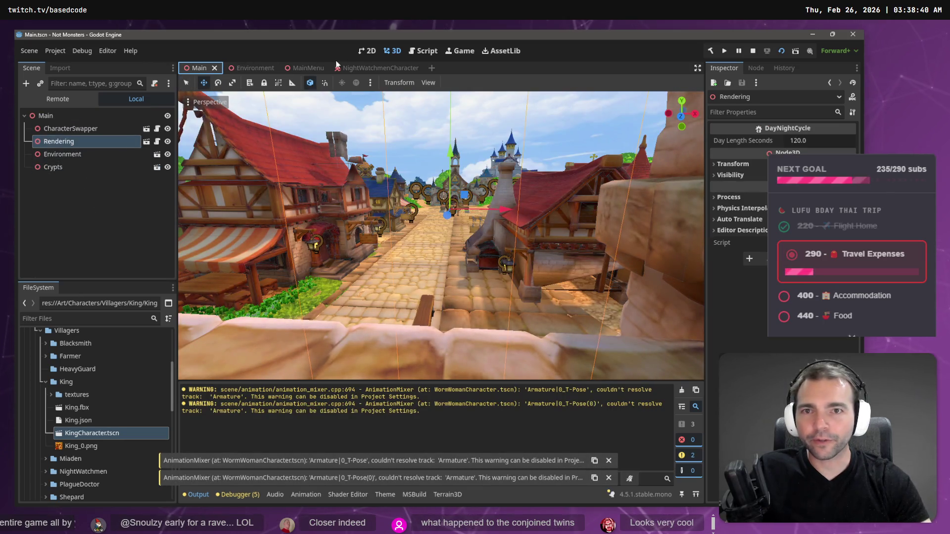
pyautogui.click(301, 67)
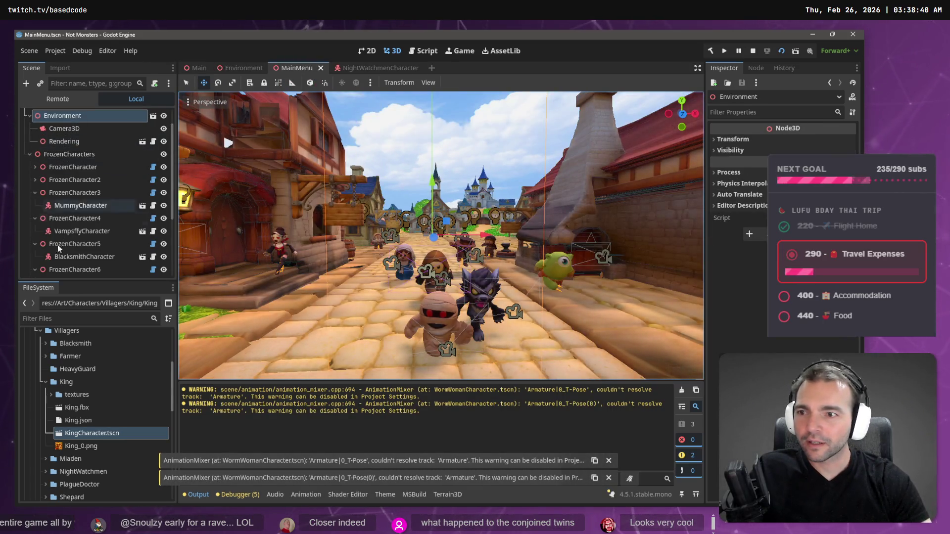
pyautogui.click(74, 193)
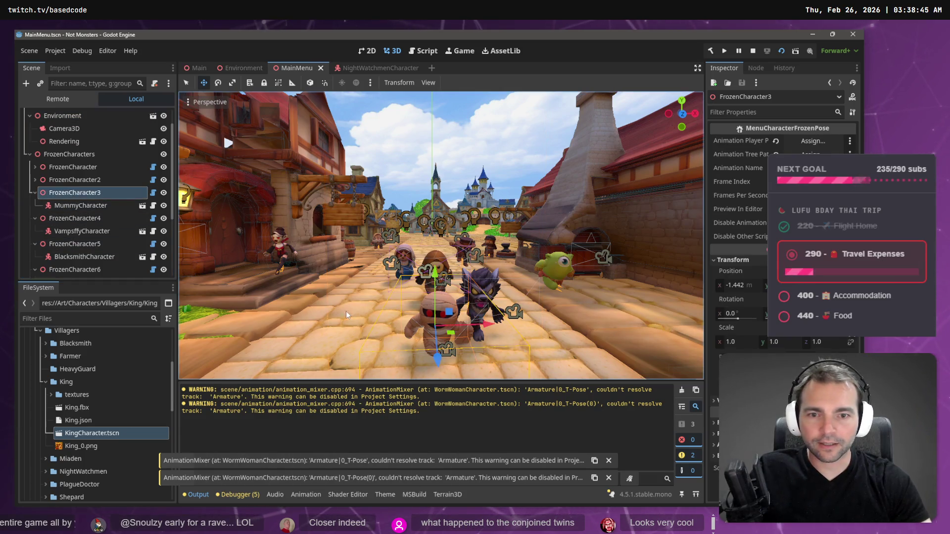
pyautogui.moveTo(488, 324); pyautogui.dragTo(476, 324)
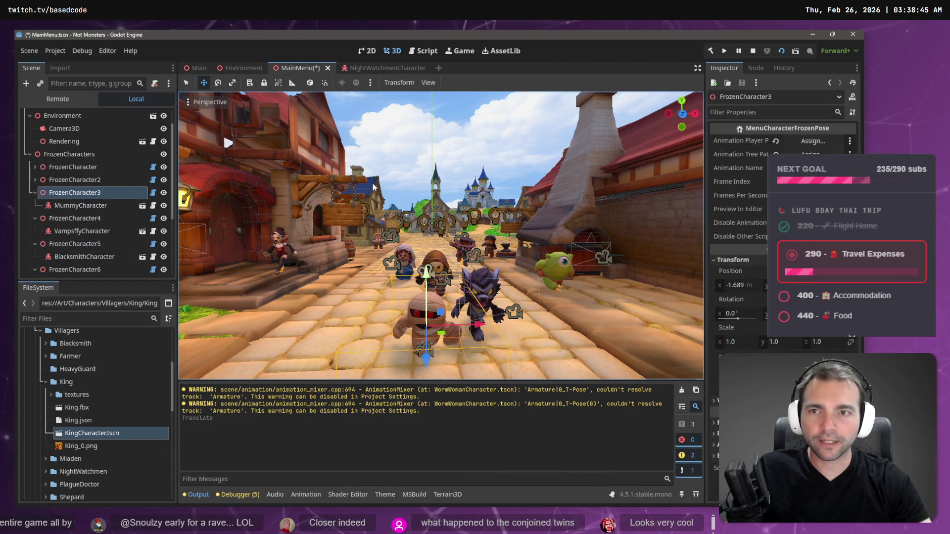
pyautogui.click(191, 102)
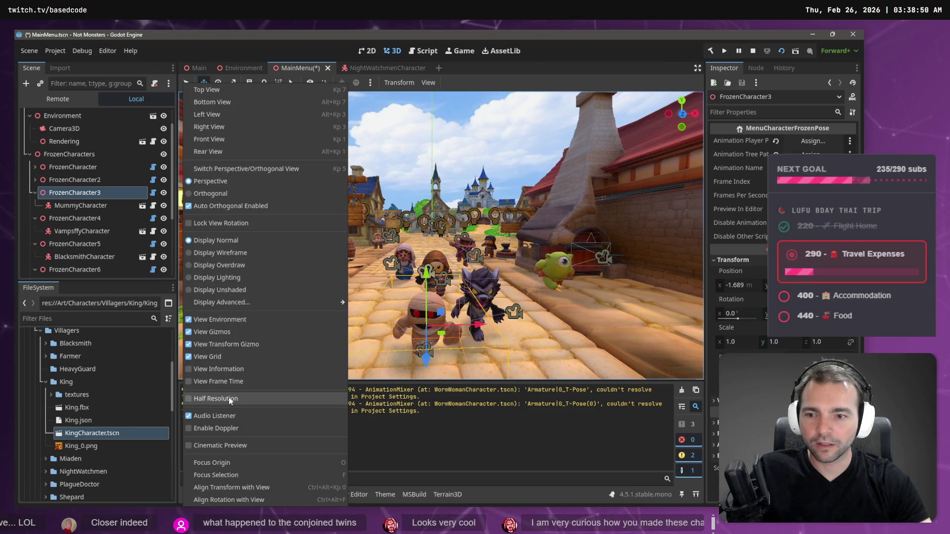
pyautogui.click(227, 447)
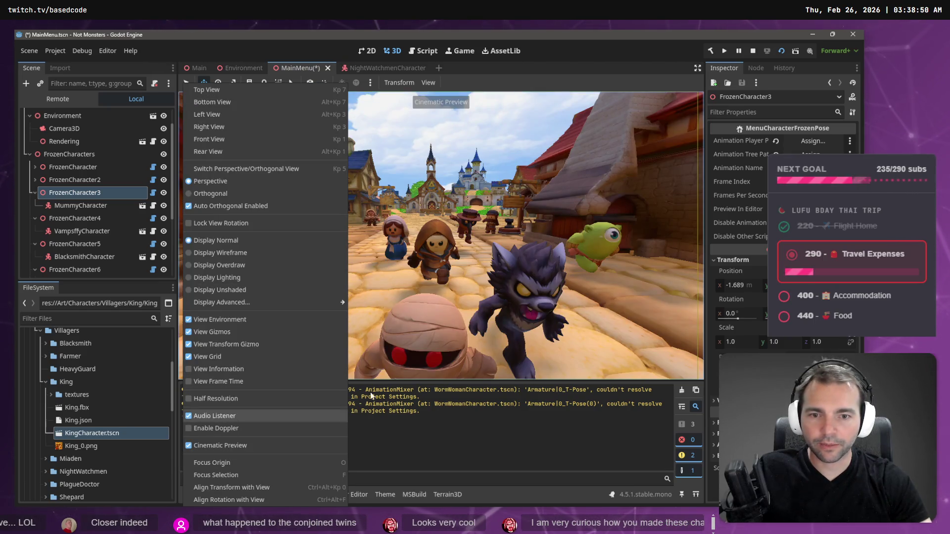
pyautogui.click(87, 189)
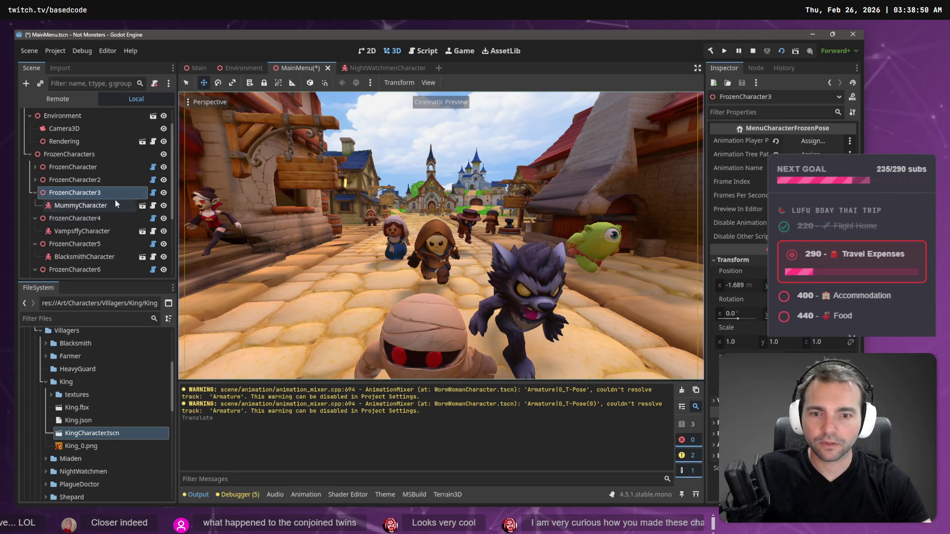
# Set the mummy's x position to -1.804, save MainMenu, and run the game
pyautogui.click(330, 283)
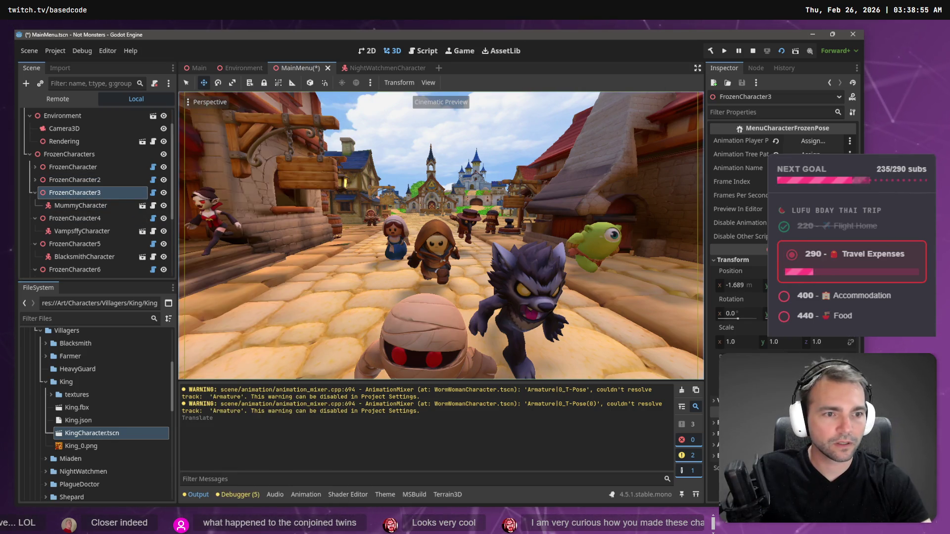
pyautogui.moveTo(740, 284); pyautogui.dragTo(698, 284)
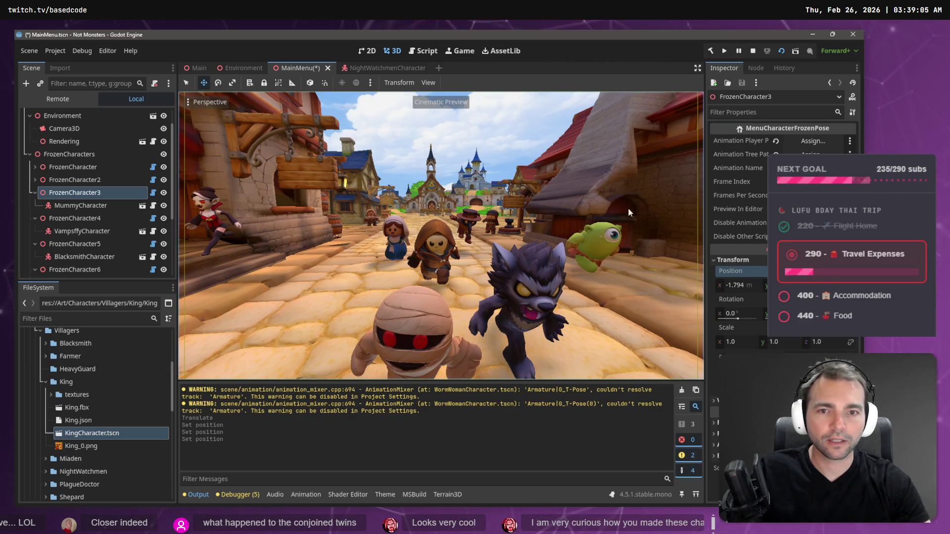
pyautogui.hotkey('ctrl', 's')
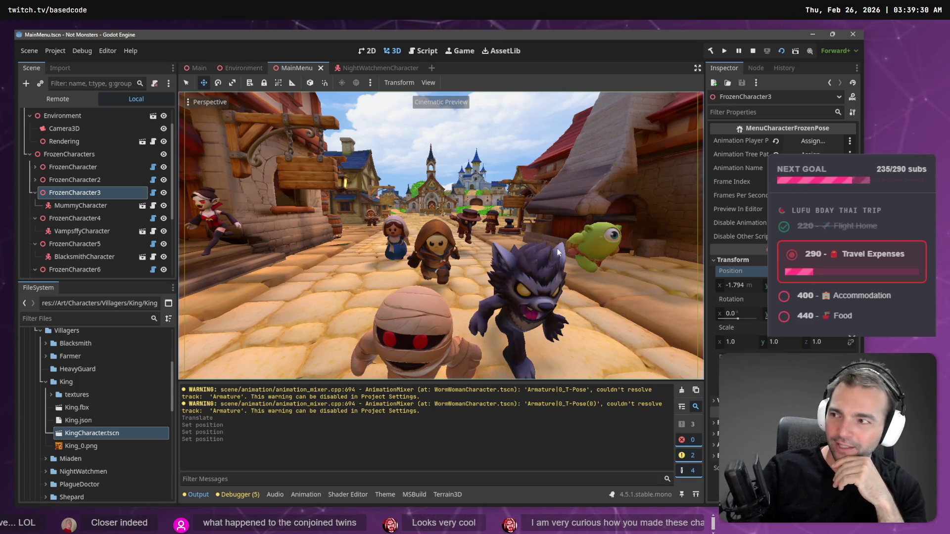
pyautogui.press('F5')
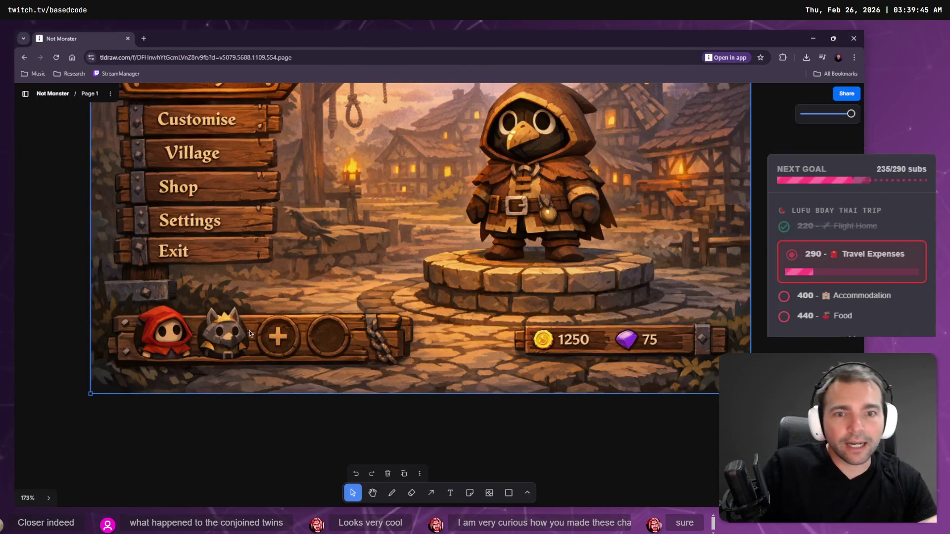
# Zoom out of the mockup and pan to the Character and Environment pipeline diagram
pyautogui.scroll(-10, 252, 337)
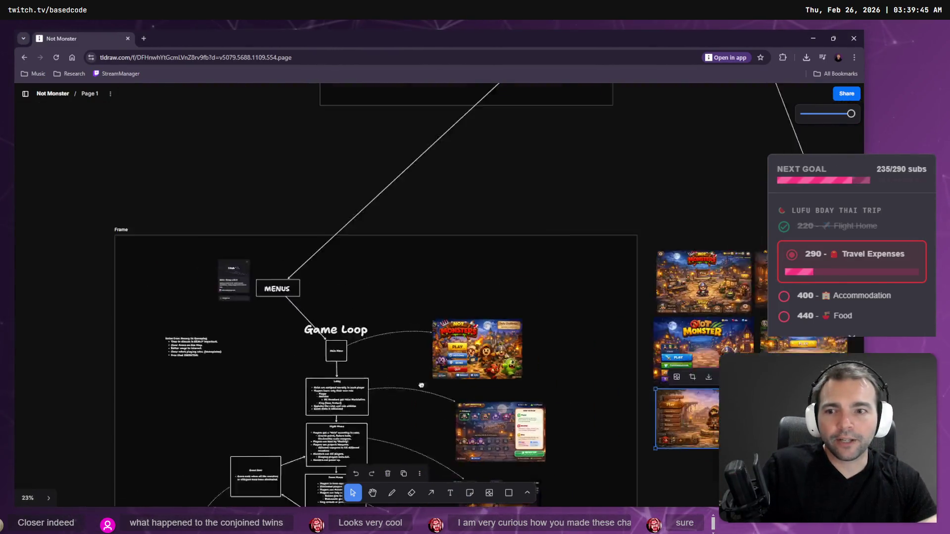
pyautogui.scroll(8, 539, 297)
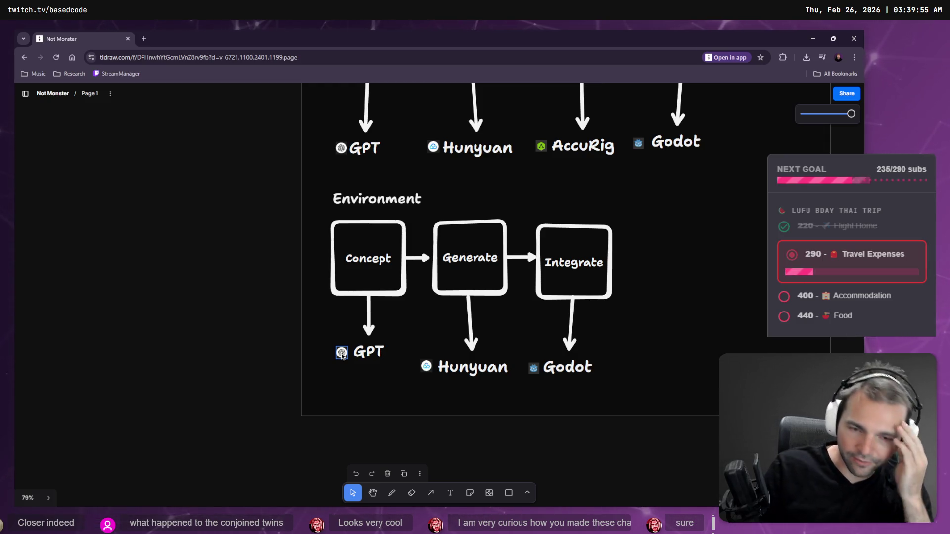
pyautogui.scroll(4, 588, 191)
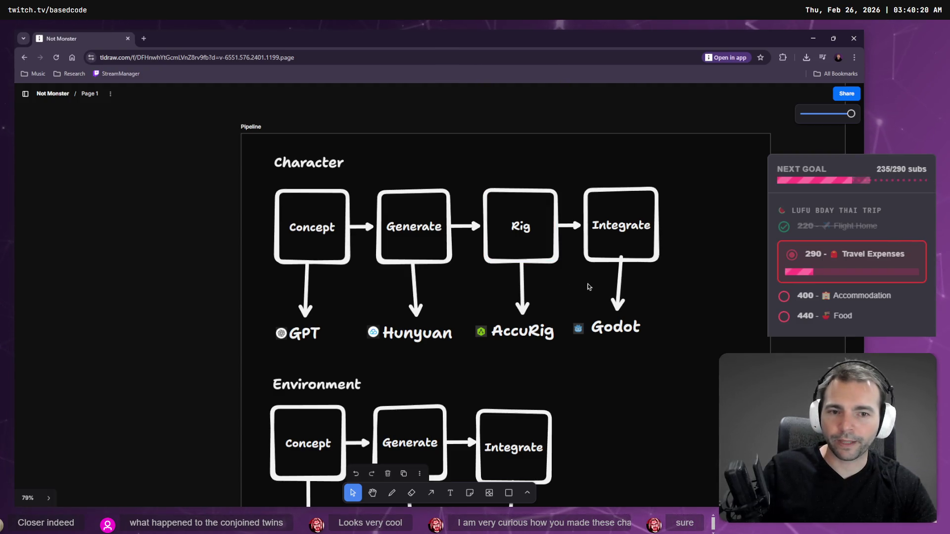
pyautogui.scroll(-2, 589, 284)
pyautogui.moveTo(676, 291); pyautogui.dragTo(582, 277)
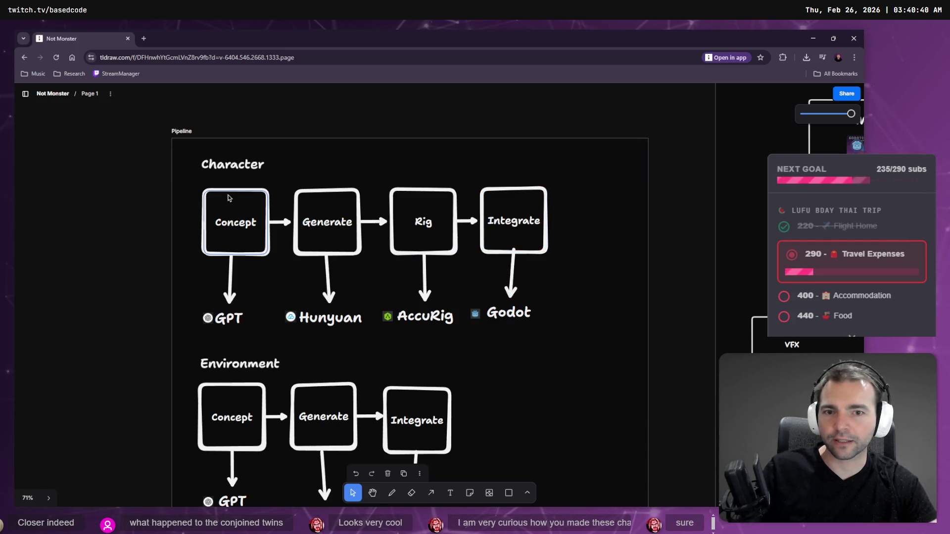
# Browse the character boards and play the second Maiden clip
pyautogui.scroll(-10, 491, 246)
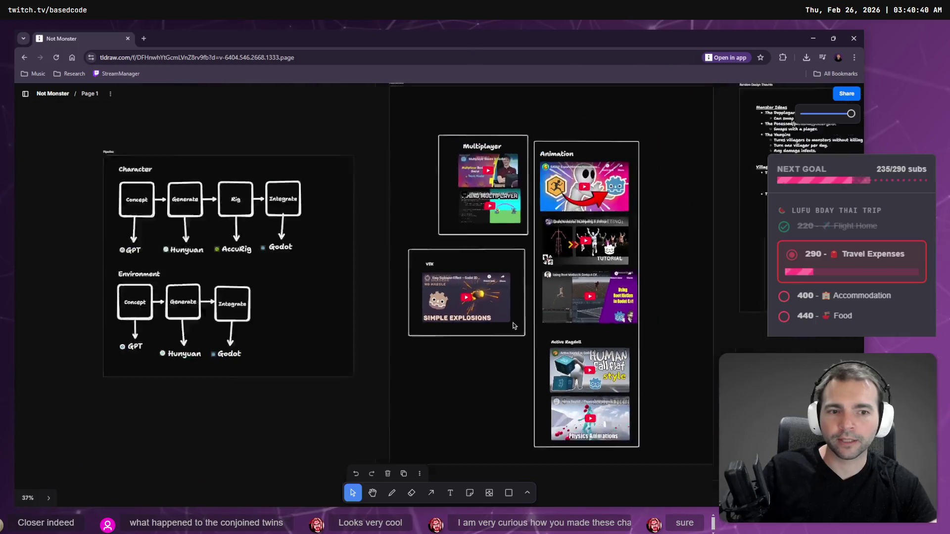
pyautogui.hscroll(15, 496, 346)
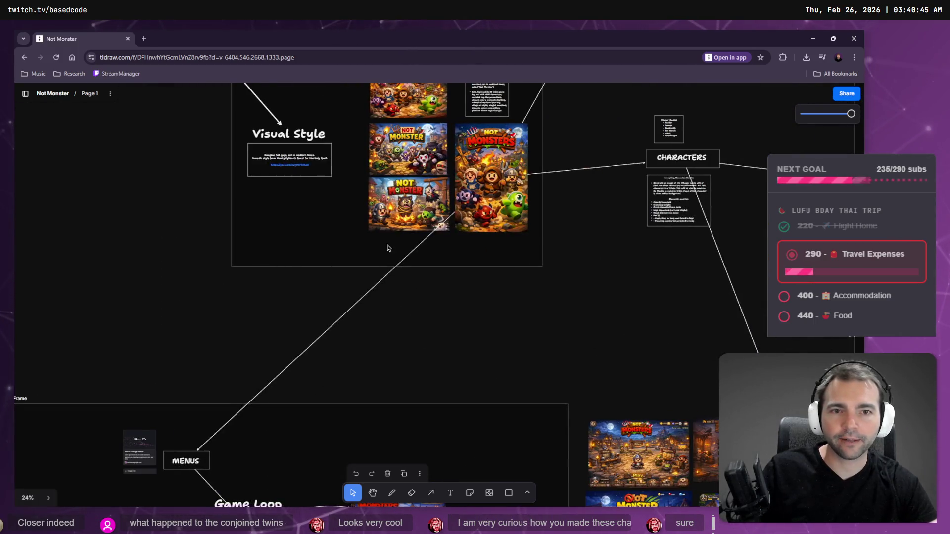
pyautogui.hscroll(5, 516, 298)
pyautogui.scroll(10, 456, 232)
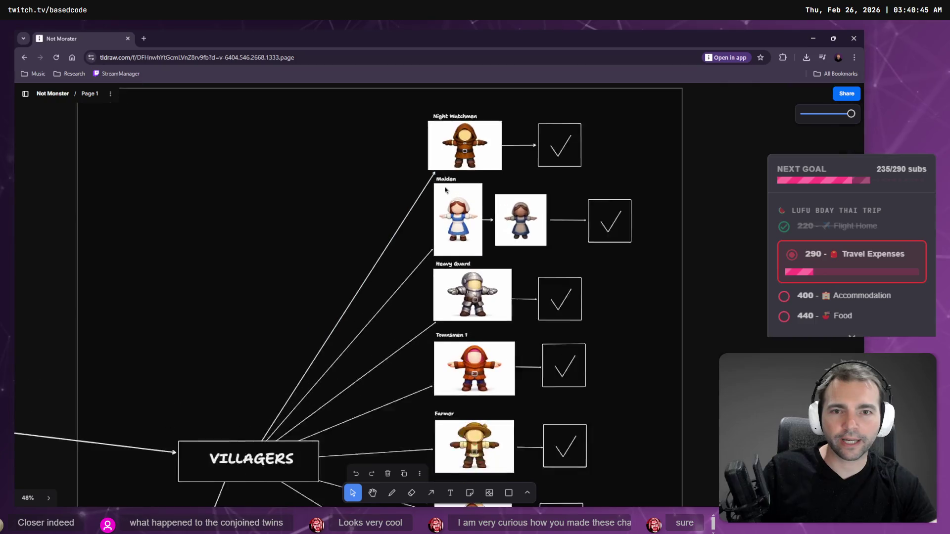
pyautogui.scroll(2, 456, 231)
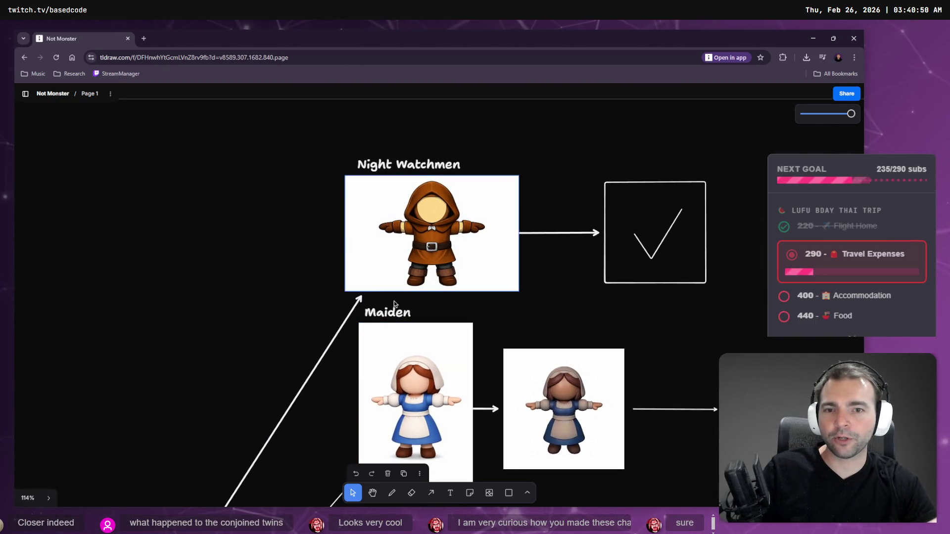
pyautogui.scroll(-1, 485, 360)
pyautogui.scroll(-10, 485, 360)
pyautogui.scroll(5, 538, 176)
pyautogui.click(538, 176)
pyautogui.click(539, 160)
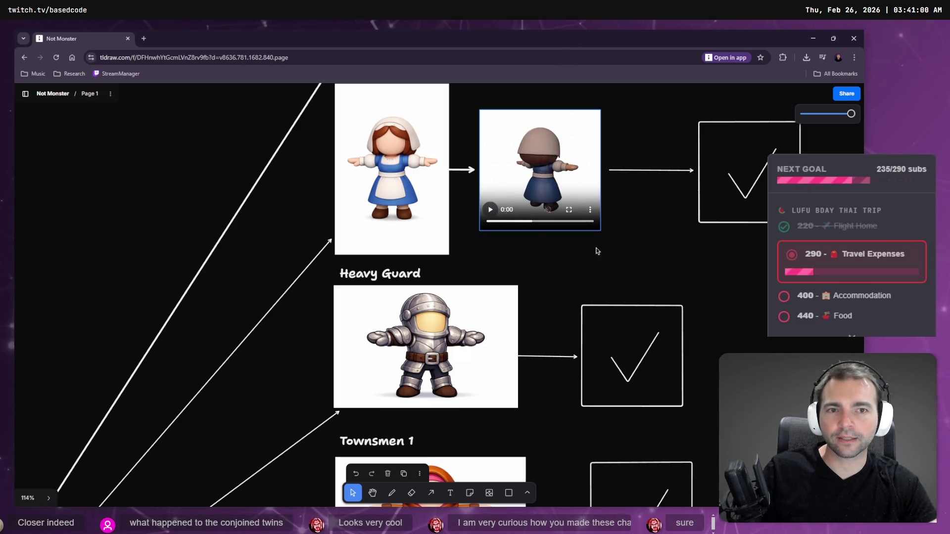
pyautogui.click(560, 258)
# Pan to the Gibbie frame and Alt-drag a copy of the red square beneath the dog images
pyautogui.scroll(-6, 568, 316)
pyautogui.scroll(-15, 568, 318)
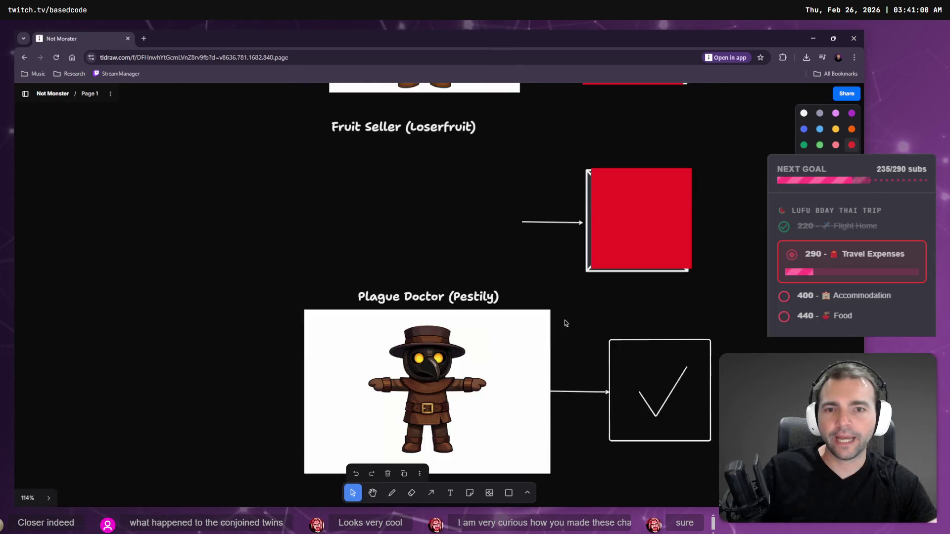
pyautogui.scroll(-5, 569, 321)
pyautogui.scroll(-10, 554, 341)
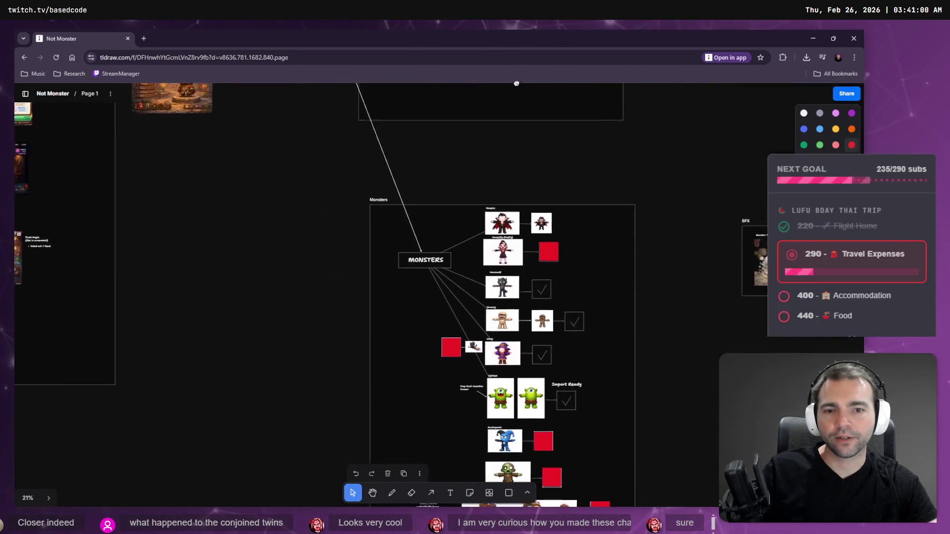
pyautogui.scroll(-5, 515, 227)
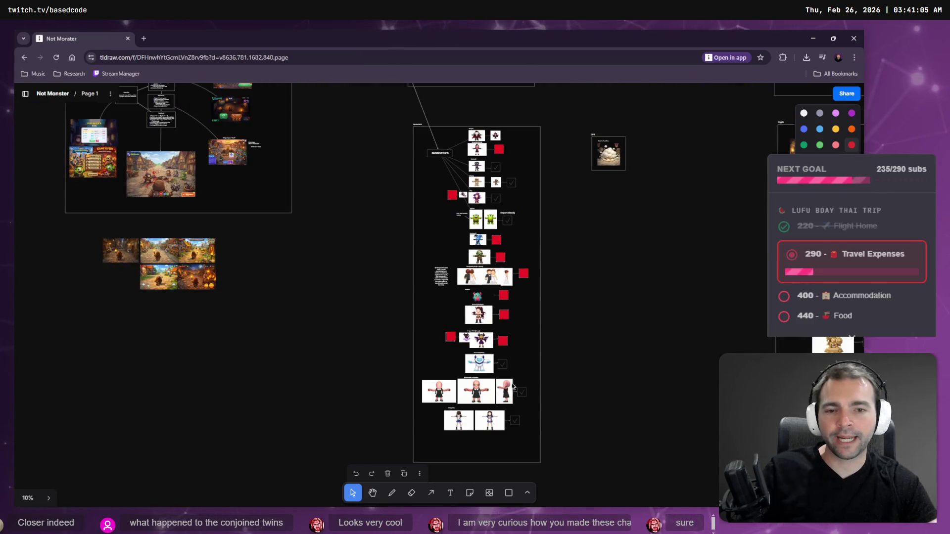
pyautogui.moveTo(536, 193); pyautogui.dragTo(530, 454)
pyautogui.click(497, 287)
pyautogui.scroll(5, 498, 288)
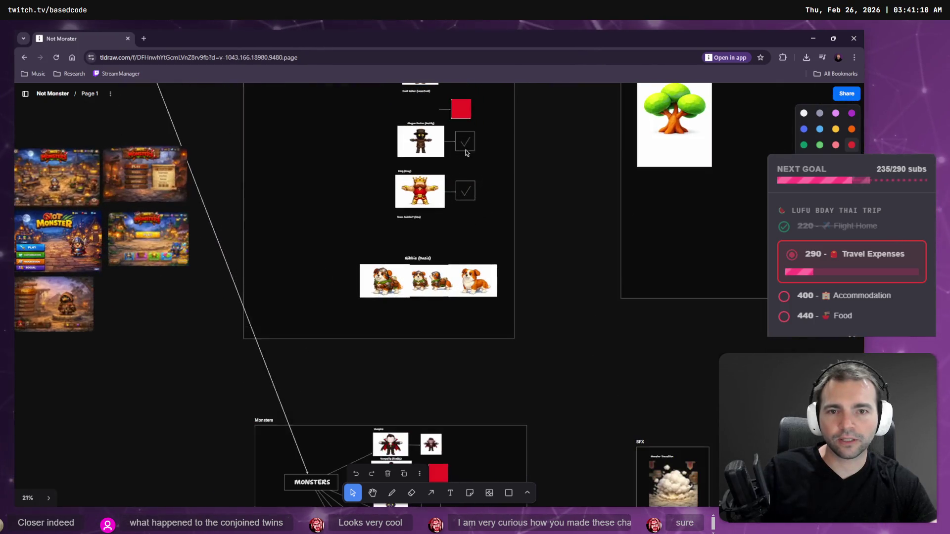
pyautogui.scroll(-5, 470, 193)
pyautogui.moveTo(436, 296)
pyautogui.mouseDown()
pyautogui.moveTo(511, 95)
pyautogui.moveTo(451, 144)
pyautogui.moveTo(461, 157)
pyautogui.mouseUp()
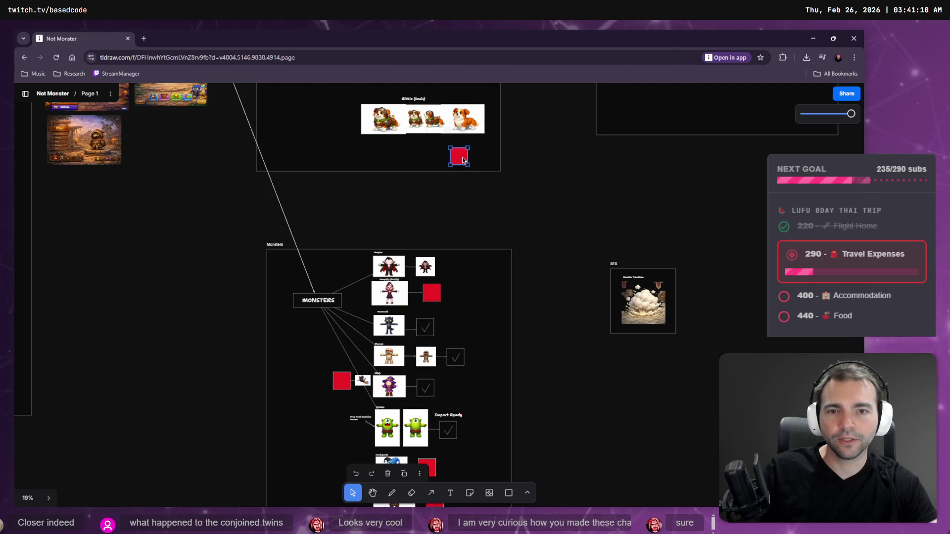
# Draw an arrow linking the Gibbie dog images to the red square
pyautogui.press('a')
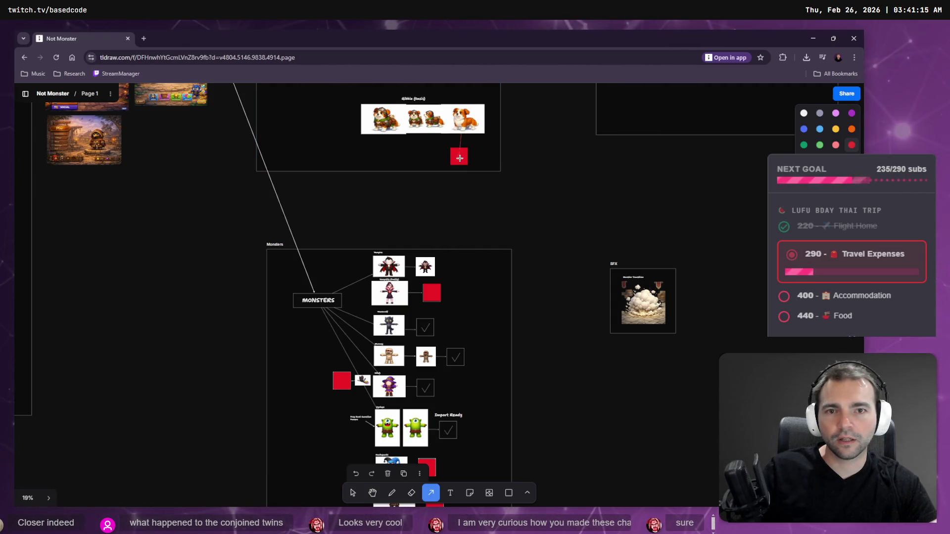
pyautogui.moveTo(460, 158); pyautogui.dragTo(459, 157)
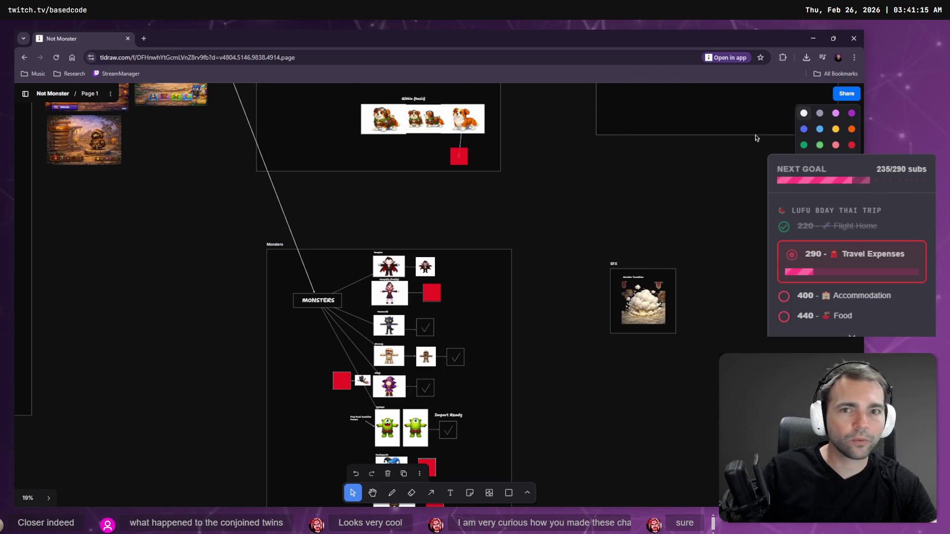
pyautogui.scroll(10, 501, 186)
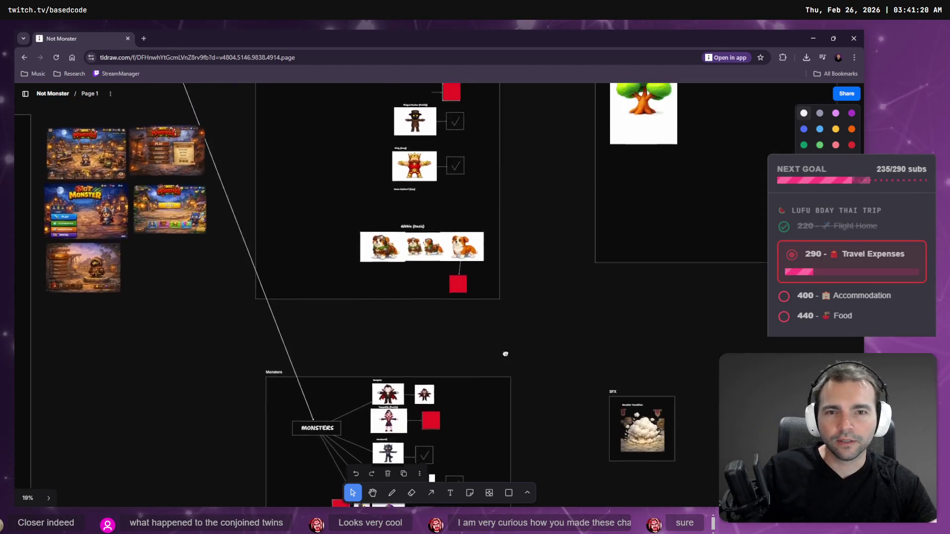
# Pan and zoom the board past Monsters and Game Loop to the Visual Style board
pyautogui.moveTo(509, 391)
pyautogui.mouseDown()
pyautogui.moveTo(503, 411)
pyautogui.moveTo(490, 140)
pyautogui.moveTo(467, 66)
pyautogui.mouseUp()
pyautogui.scroll(-5, 492, 144)
pyautogui.moveTo(296, 197); pyautogui.dragTo(521, 404)
pyautogui.scroll(15, 521, 181)
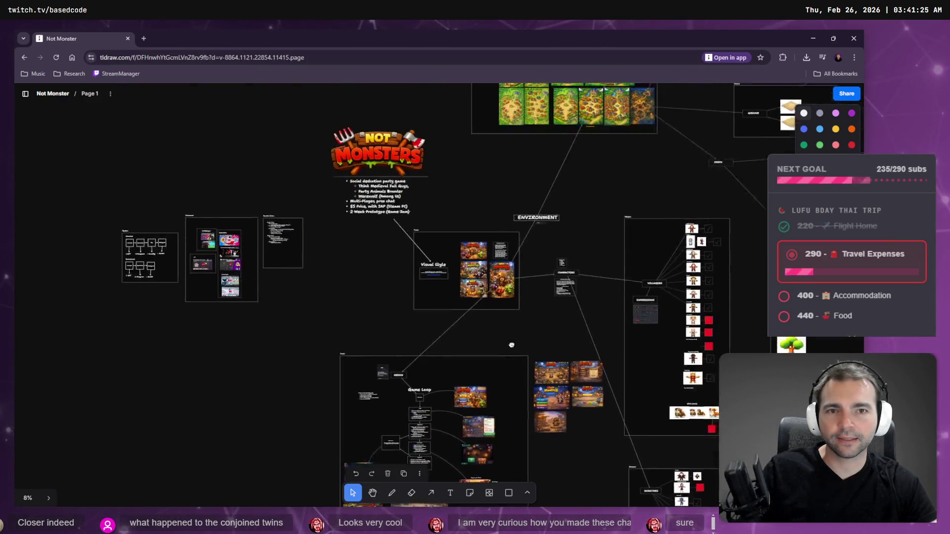
pyautogui.scroll(-2, 442, 315)
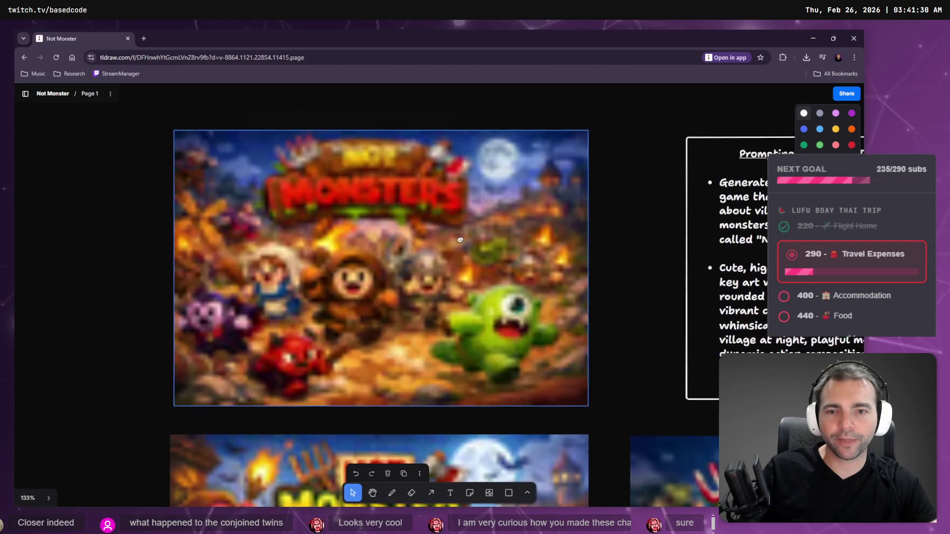
pyautogui.scroll(-5, 536, 317)
pyautogui.scroll(-4, 536, 316)
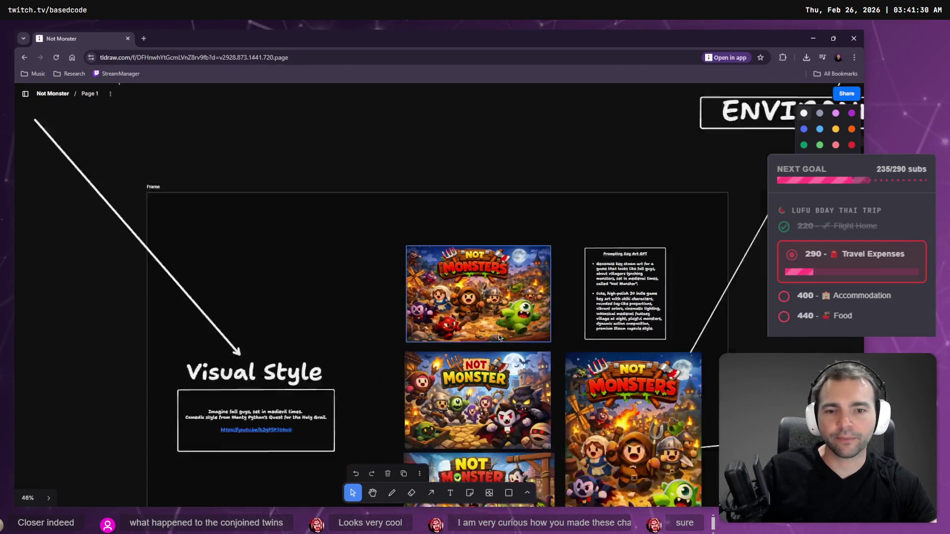
pyautogui.scroll(-10, 506, 252)
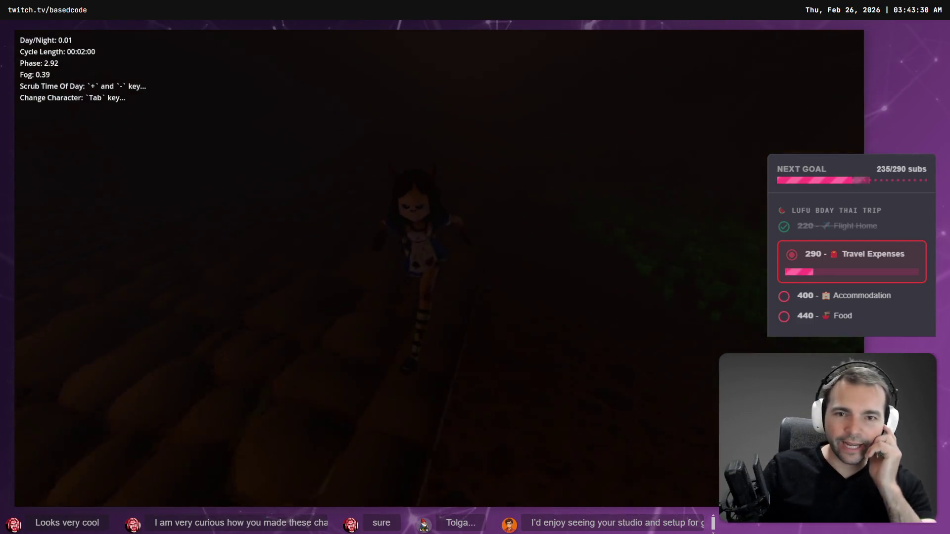
# Stop the game with F8, returning to the MainMenu scene in the editor
pyautogui.press('F8')
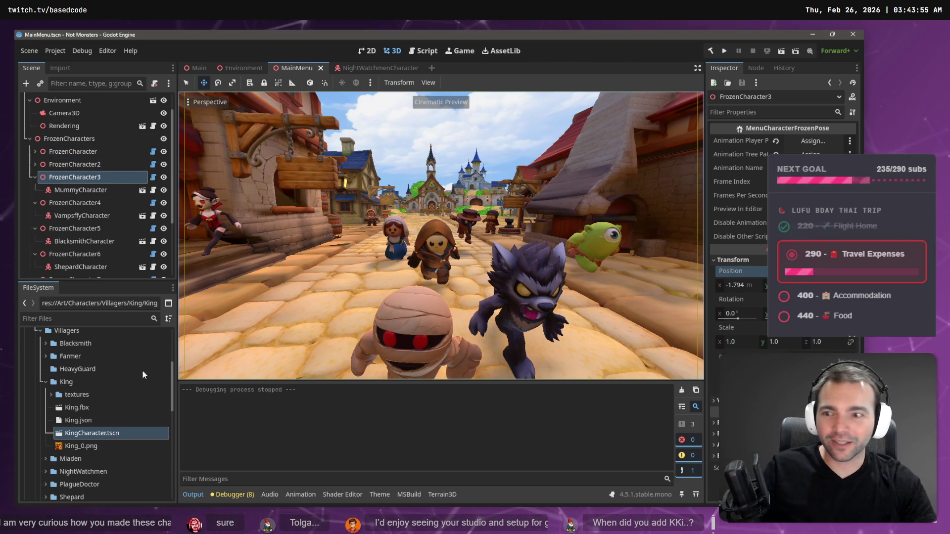
# Collapse King and open AliceBunnyCharacter.tscn from the Monsters > AliceBunny folder
pyautogui.scroll(-3, 77, 228)
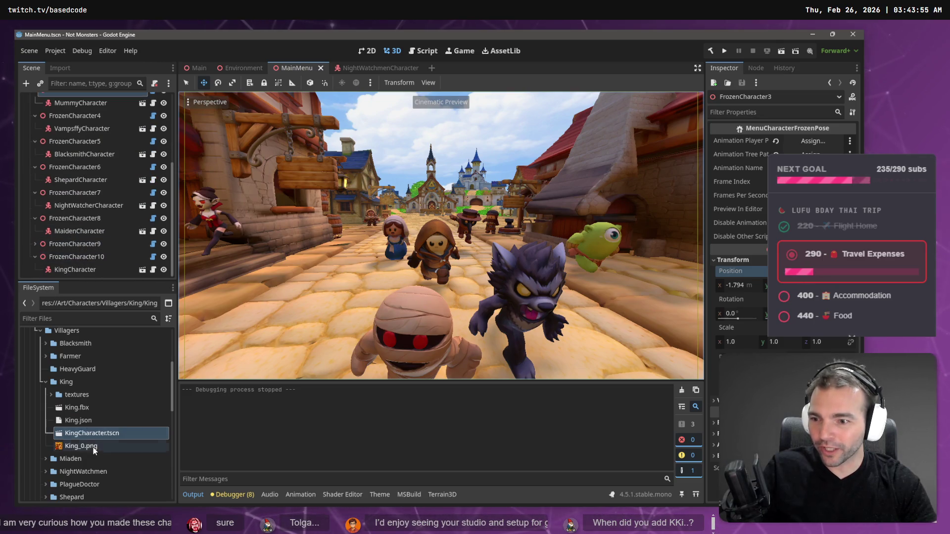
pyautogui.click(45, 383)
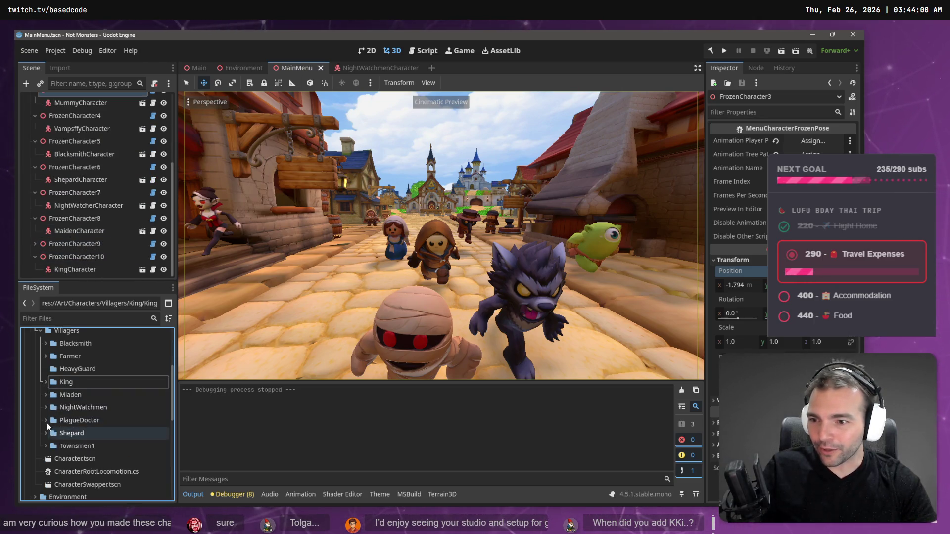
pyautogui.click(40, 361)
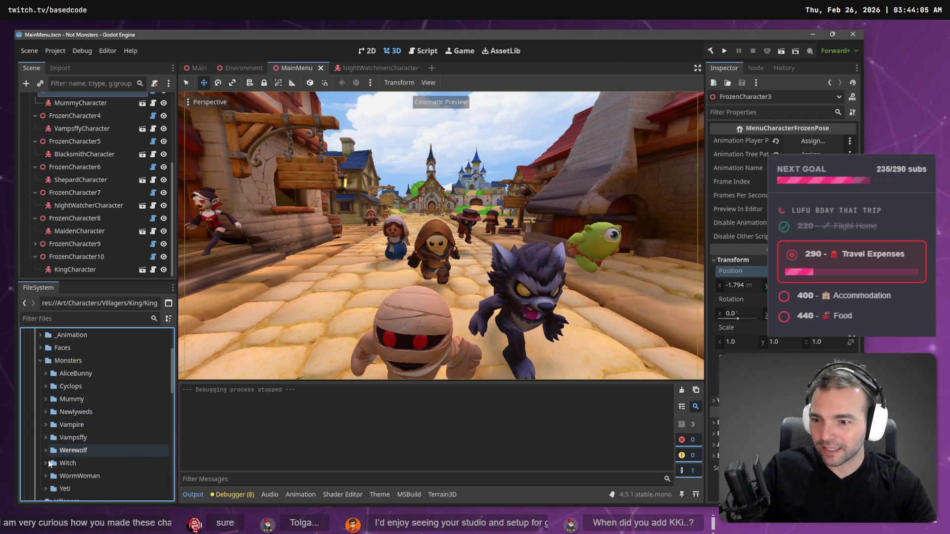
pyautogui.scroll(-1, 50, 458)
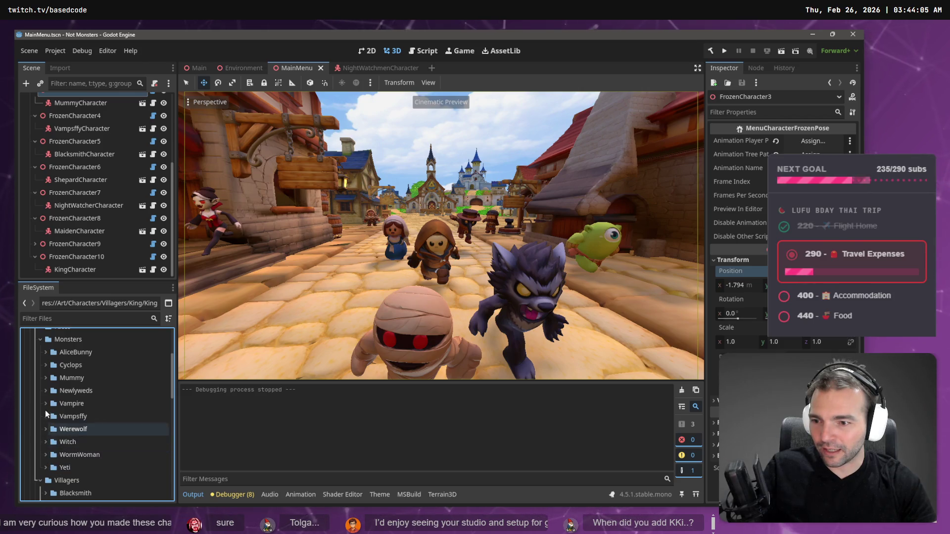
pyautogui.click(45, 353)
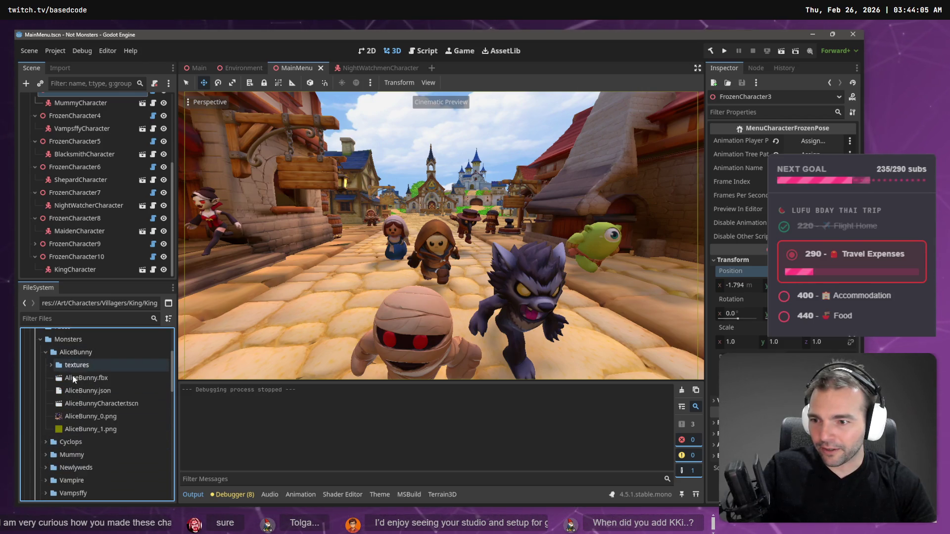
pyautogui.doubleClick(101, 404)
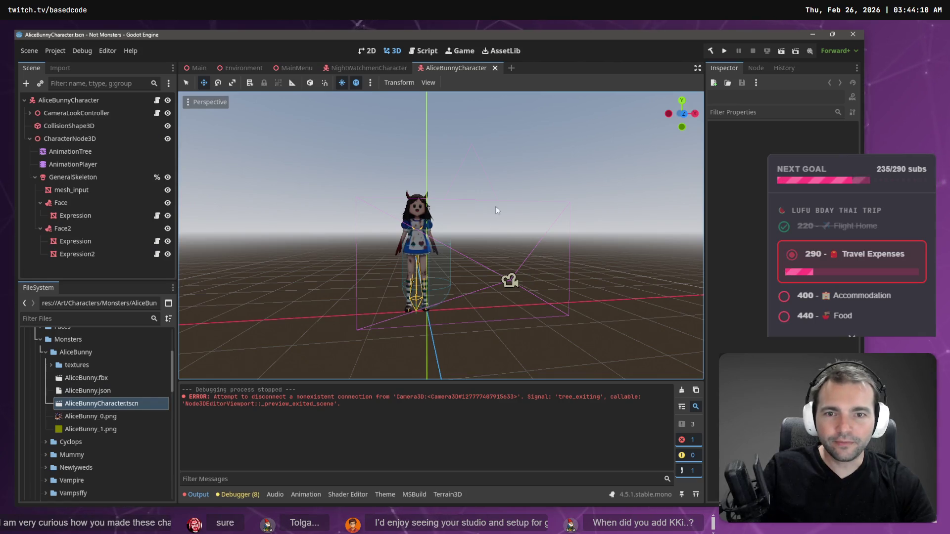
# Zoom around the bunny character, then show the browser's Twitch stream full screen
pyautogui.scroll(5, 497, 180)
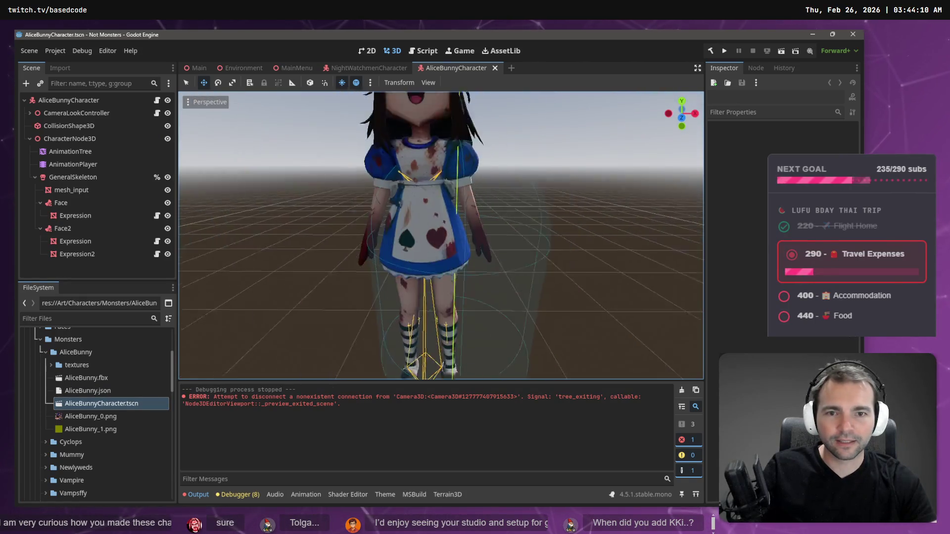
pyautogui.scroll(-5, 440, 235)
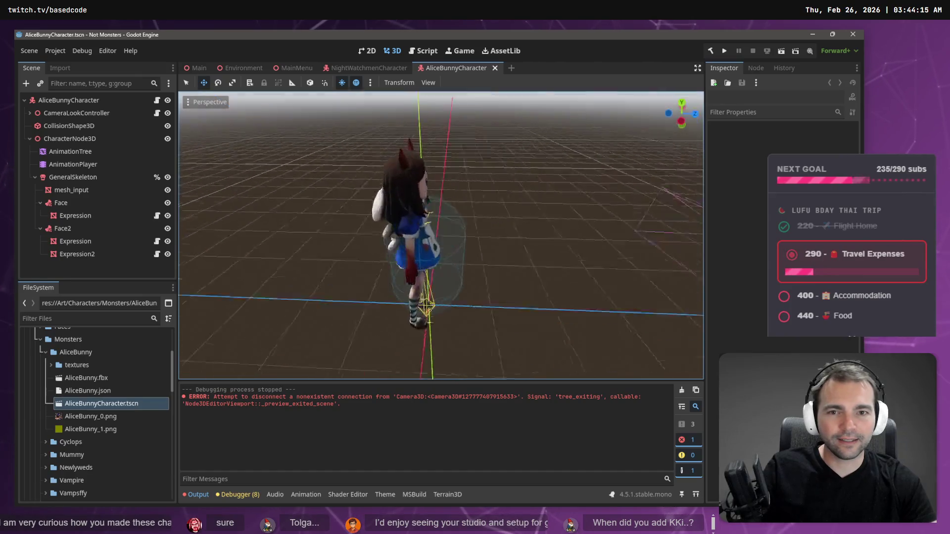
pyautogui.scroll(4, 441, 235)
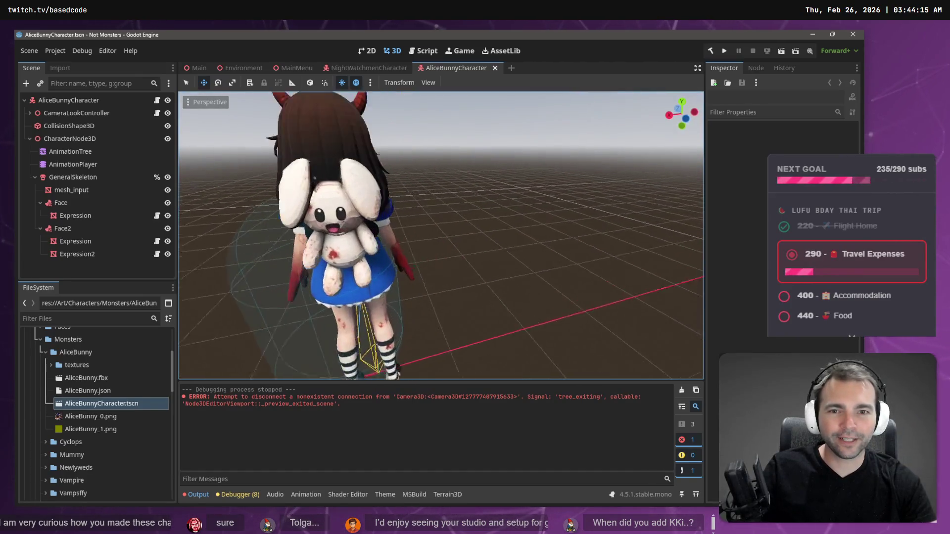
pyautogui.scroll(3, 441, 235)
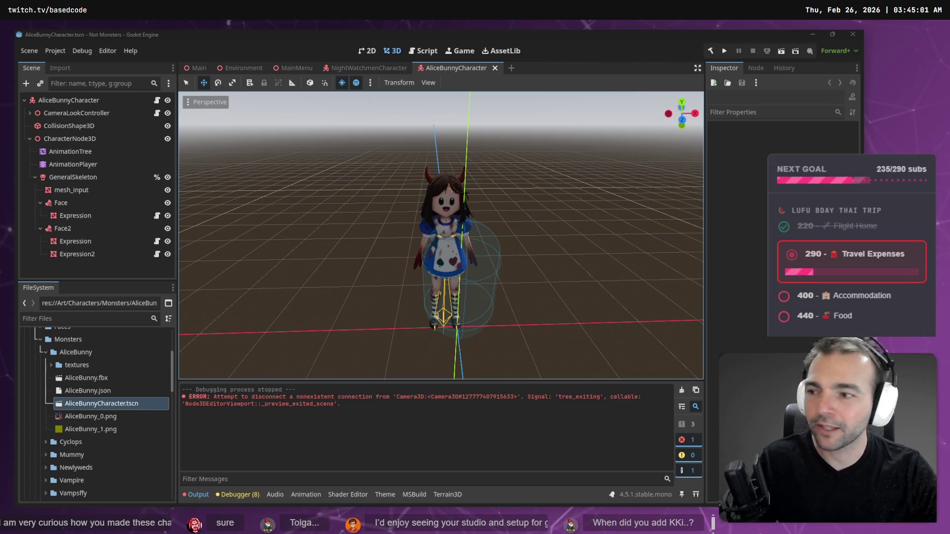
pyautogui.hotkey('alt', 'Tab')
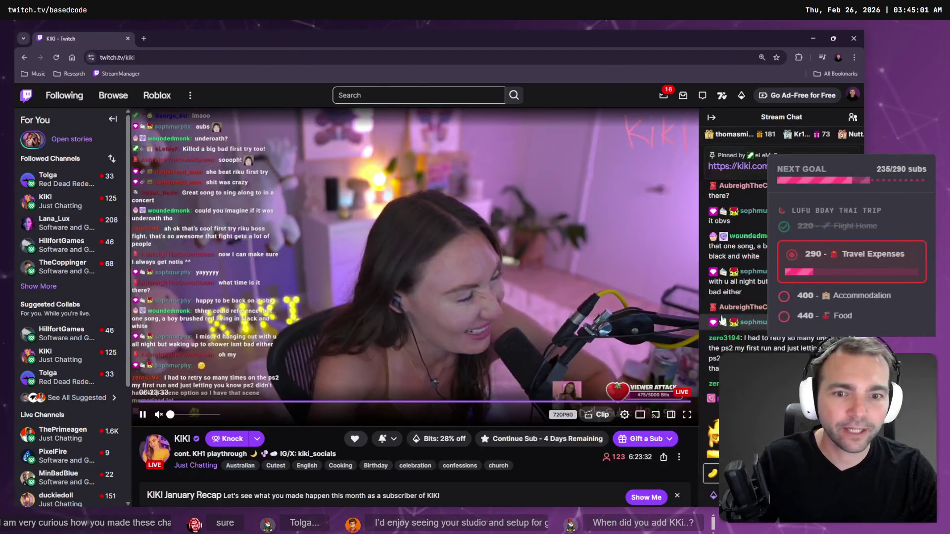
pyautogui.click(687, 415)
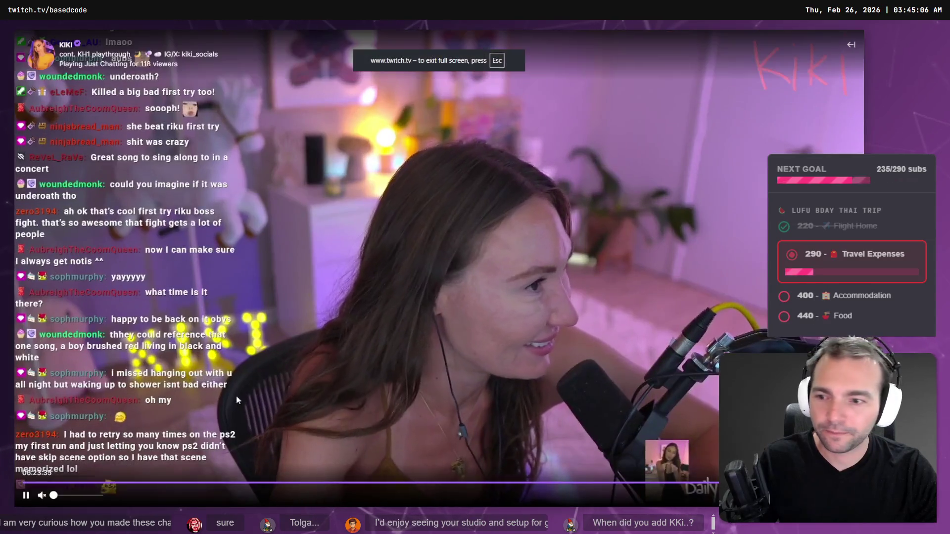